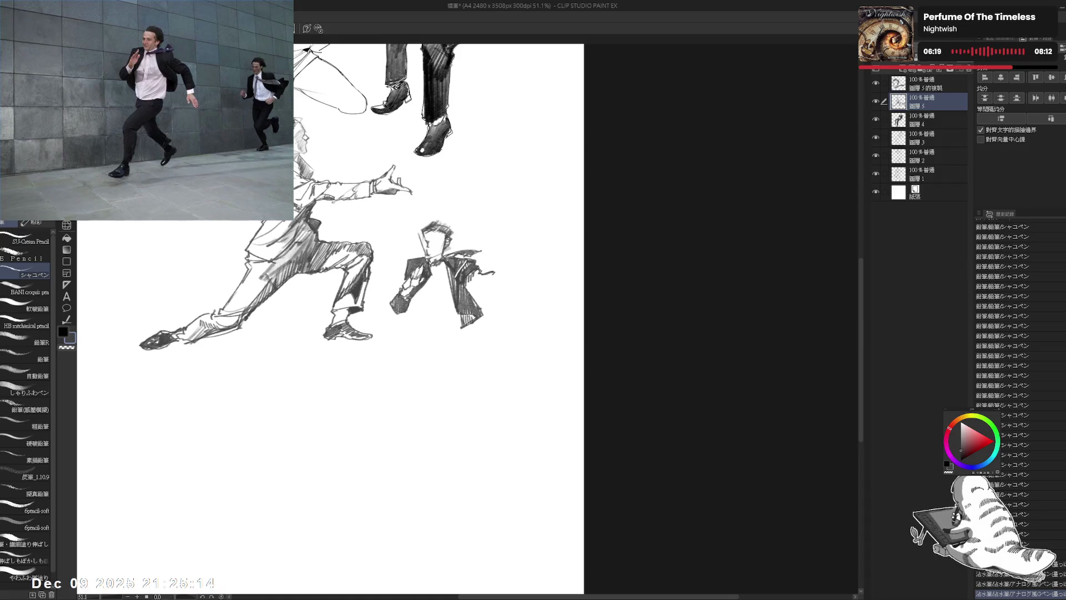
- Sketch the small figure's reaching hand with short pencil strokes, erasing and tilting the canvas as needed
key("e")
key("p")
key("e")
left_click_drag(489, 271, 467, 287)
key("p")
key("minus")
left_click_drag(469, 275, 479, 294)
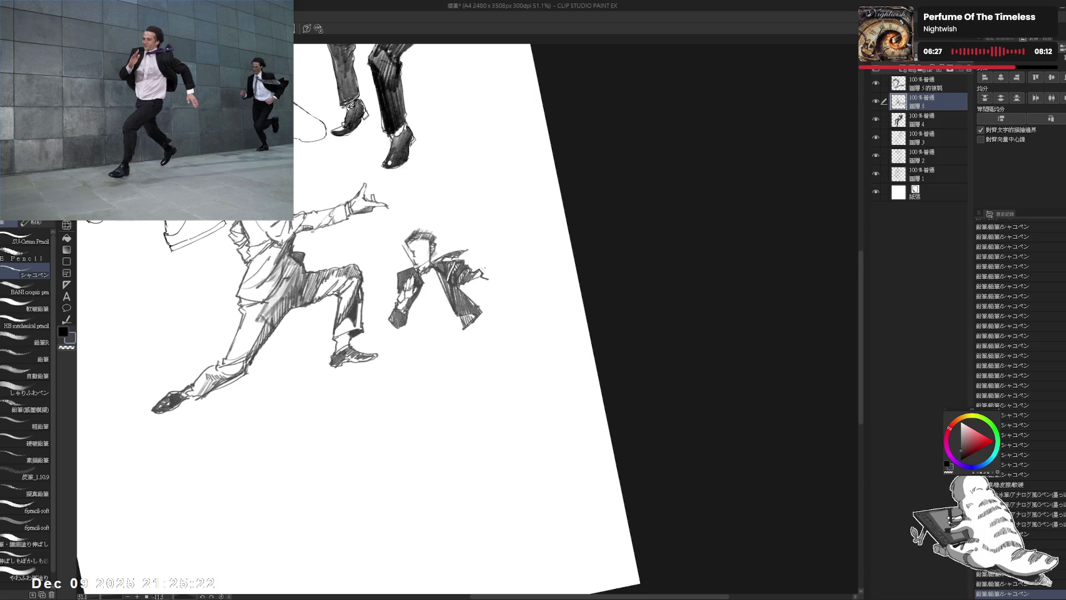
key("equal")
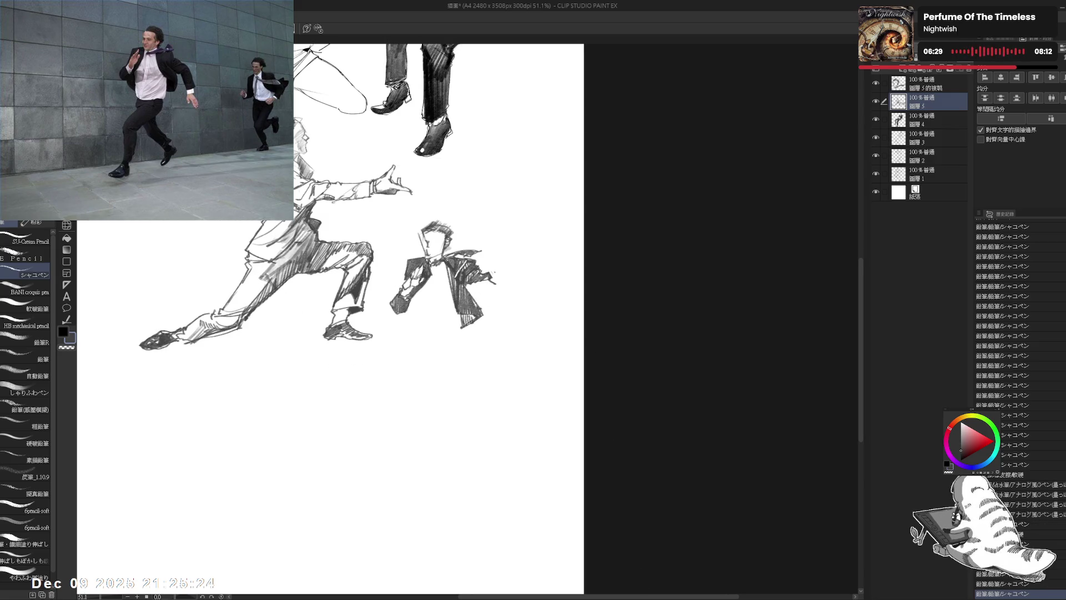
left_click_drag(465, 284, 481, 292)
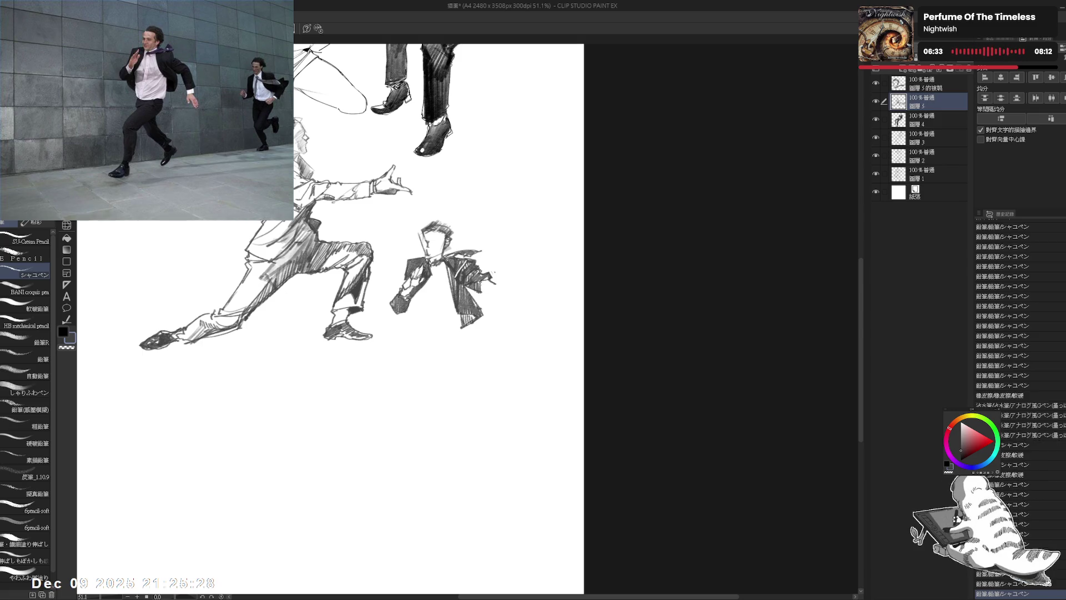
left_click_drag(356, 222, 342, 218)
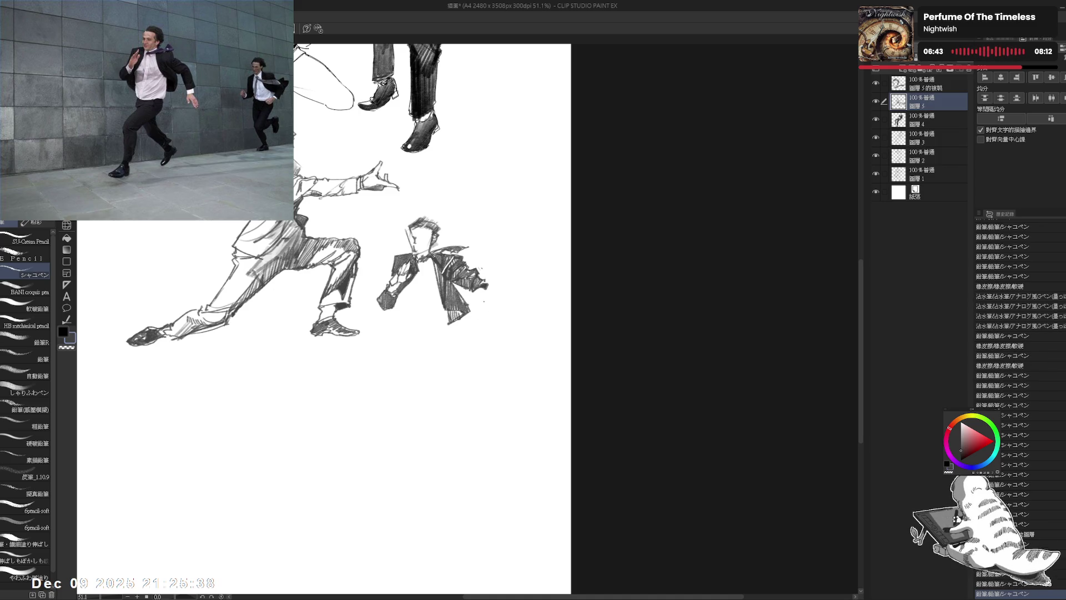
mouse_move(477, 291)
left_mouse_down()
mouse_move(479, 323)
mouse_move(493, 311)
mouse_move(491, 320)
mouse_move(481, 286)
mouse_move(483, 310)
left_mouse_up()
- Add pencil hatching strokes to the small figure's jacket, then straighten the canvas
key("e")
key("p")
key("e")
key("p")
left_click_drag(480, 289, 482, 311)
left_click_drag(479, 288, 482, 311)
left_click_drag(479, 289, 475, 335)
key("ctrl+at")
- Extend the small figure's hand further down with additional pencil strokes
key("e")
key("p")
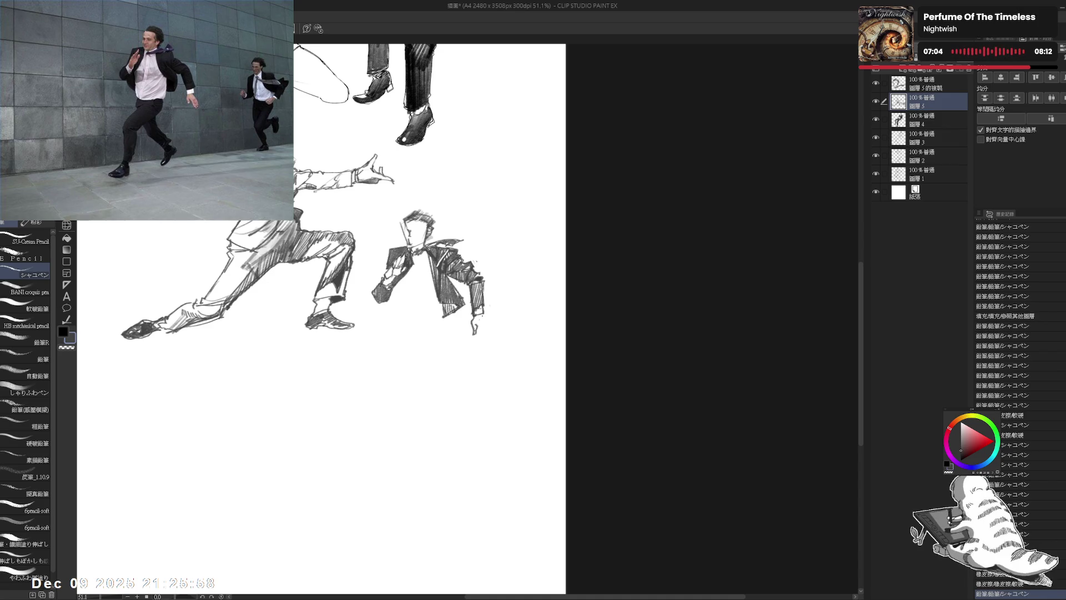
left_click_drag(322, 277, 308, 273)
mouse_move(469, 312)
left_mouse_down()
mouse_move(476, 329)
mouse_move(467, 335)
left_mouse_up()
key("ctrl+z")
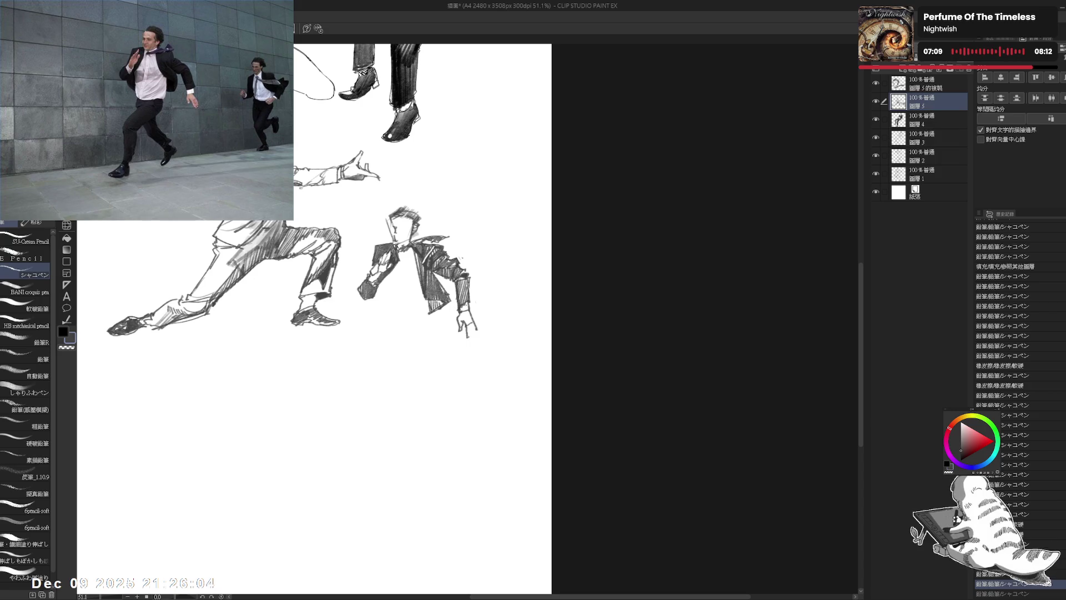
key("ctrl+y")
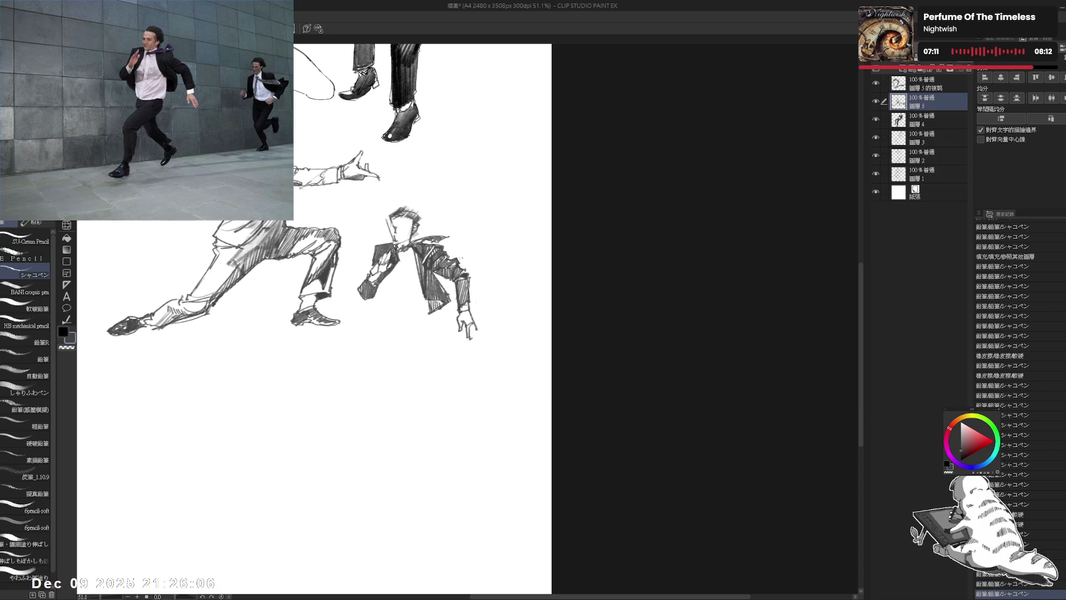
scroll(355, 316, "left", 2)
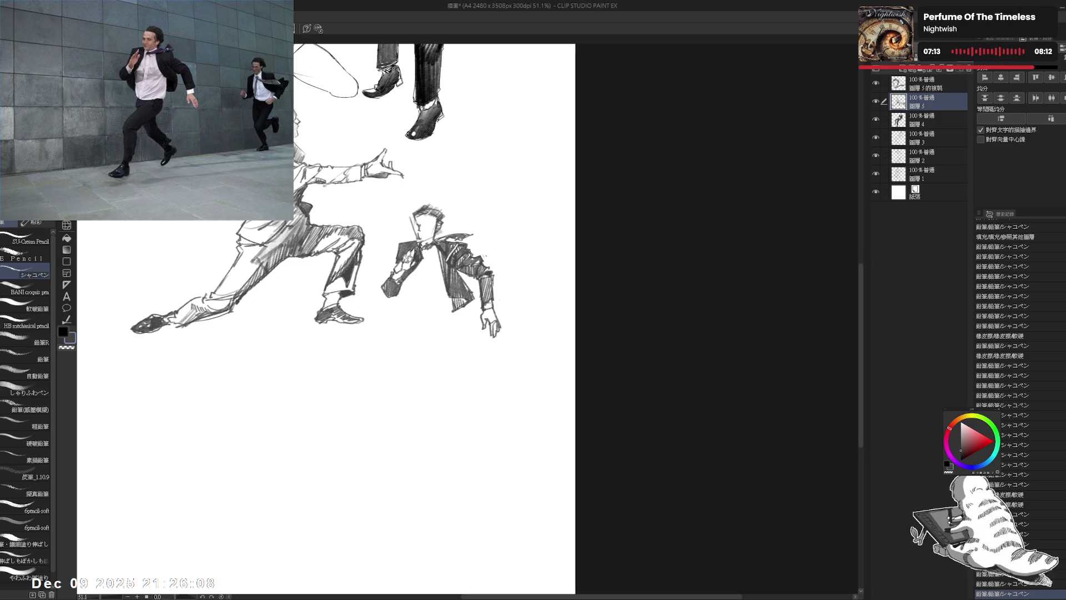
- Draw the shirt-front line down the small figure's torso and hatch his hip
scroll(356, 317, "up", 1)
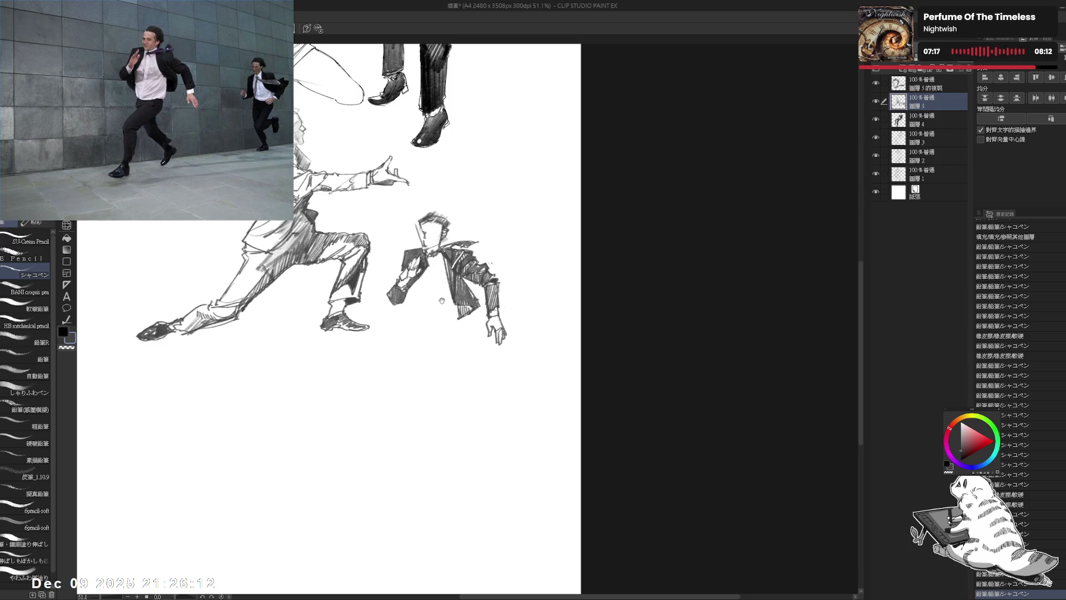
scroll(355, 250, "up", 1)
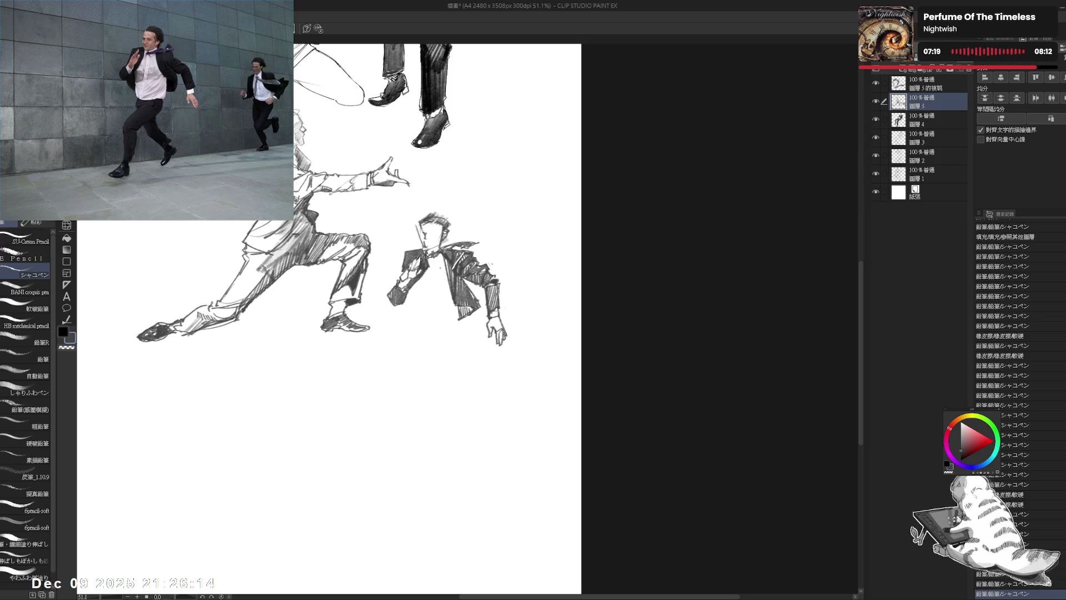
left_click_drag(428, 253, 432, 257)
left_click_drag(406, 294, 412, 305)
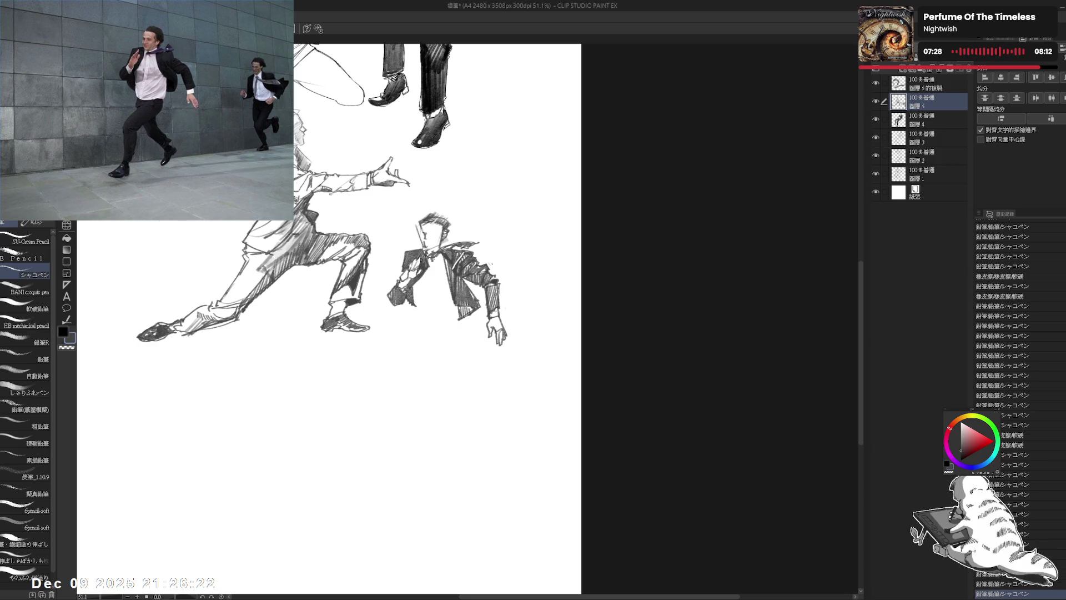
key("e")
key("p")
left_click_drag(447, 286, 438, 320)
left_click_drag(430, 265, 423, 319)
left_click_drag(428, 282, 424, 294)
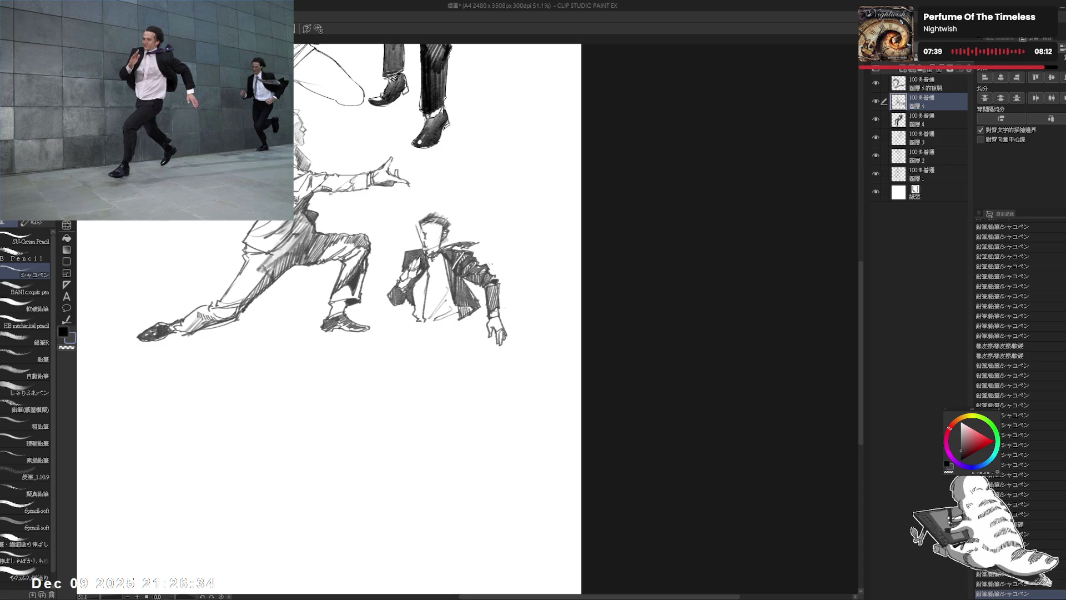
- Hatch the small figure's open jacket and erase the stray end of a jacket stroke
left_click_drag(333, 277, 340, 275)
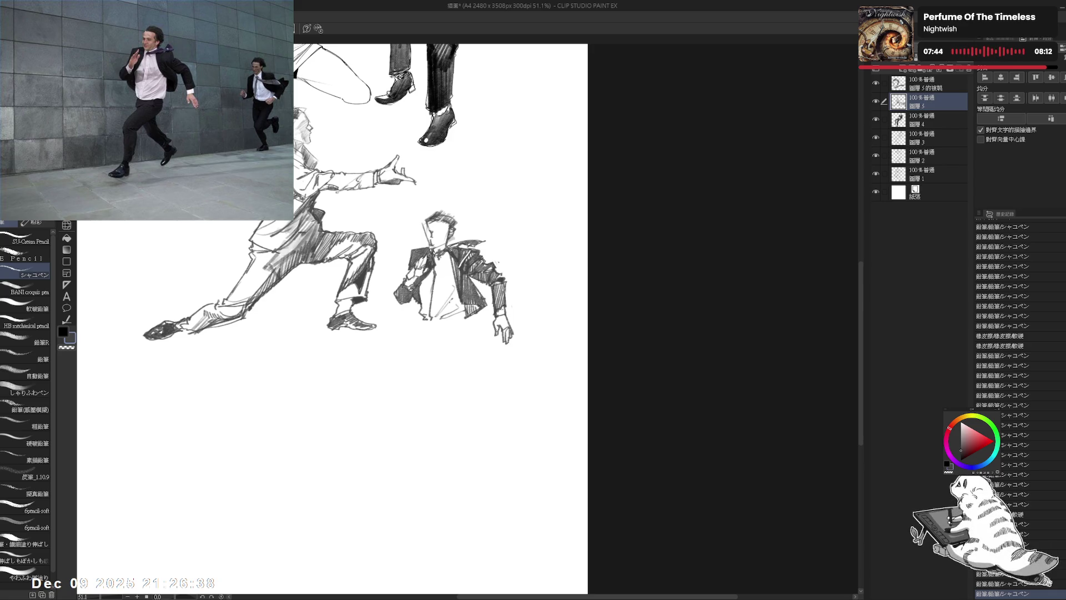
left_click_drag(428, 326, 424, 323)
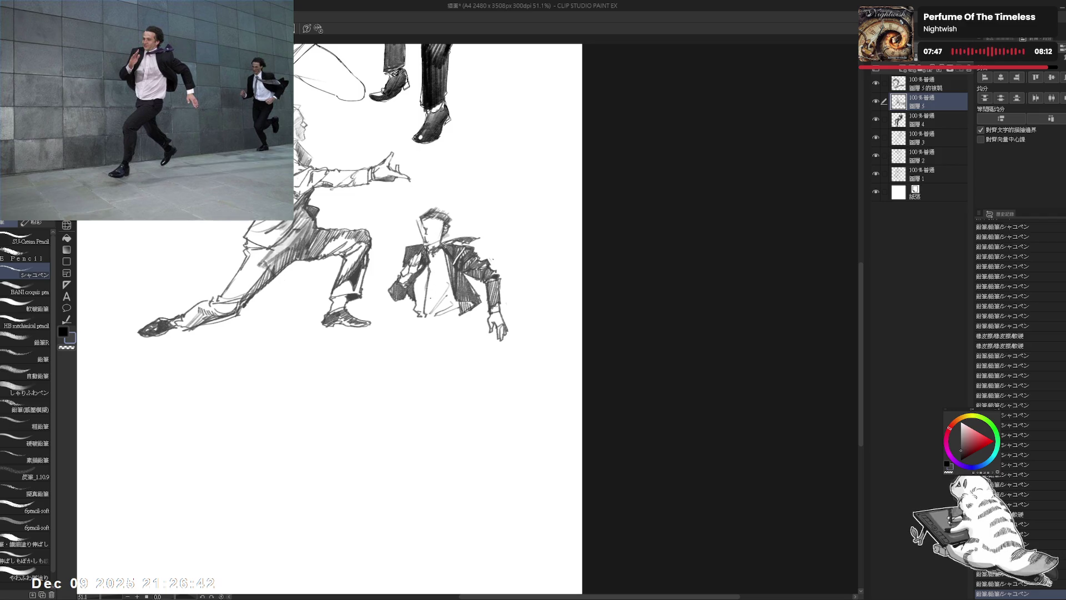
left_click_drag(433, 280, 447, 293)
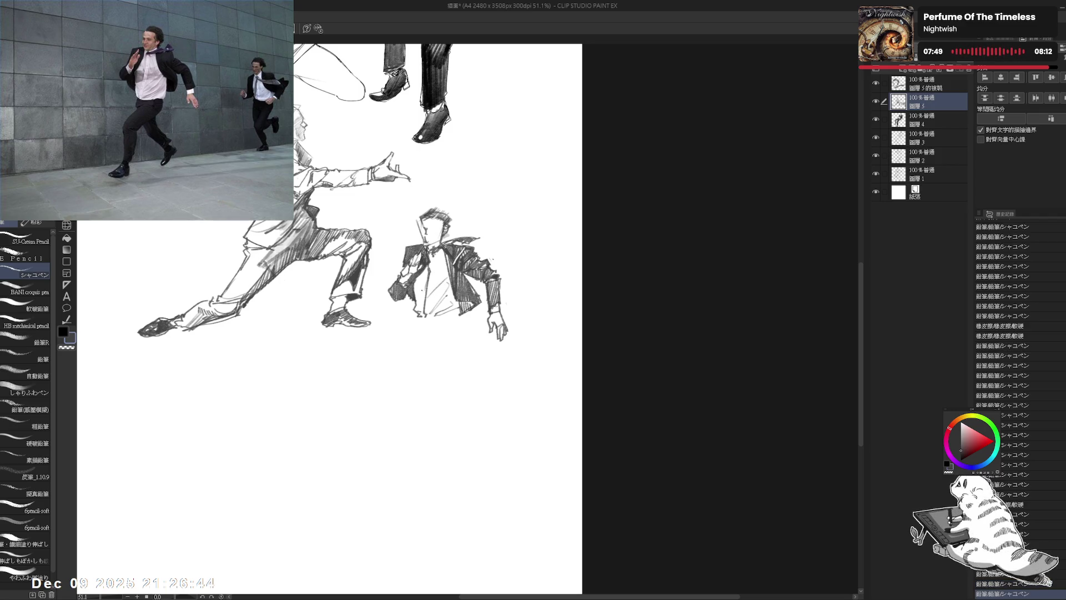
mouse_move(414, 314)
left_mouse_down()
mouse_move(424, 312)
mouse_move(429, 340)
mouse_move(460, 302)
left_mouse_up()
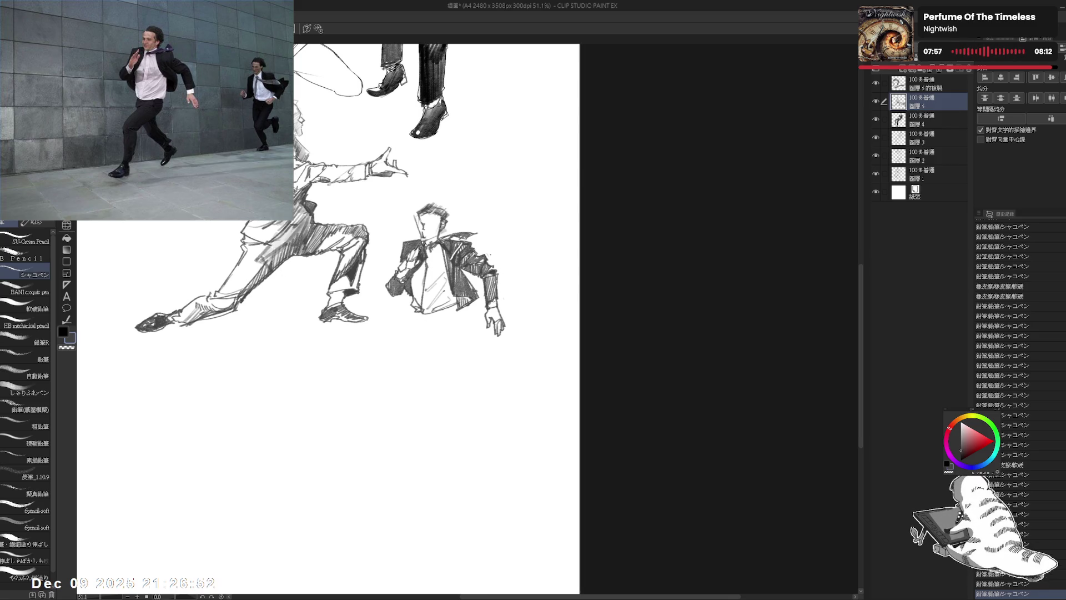
left_click_drag(425, 338, 424, 332)
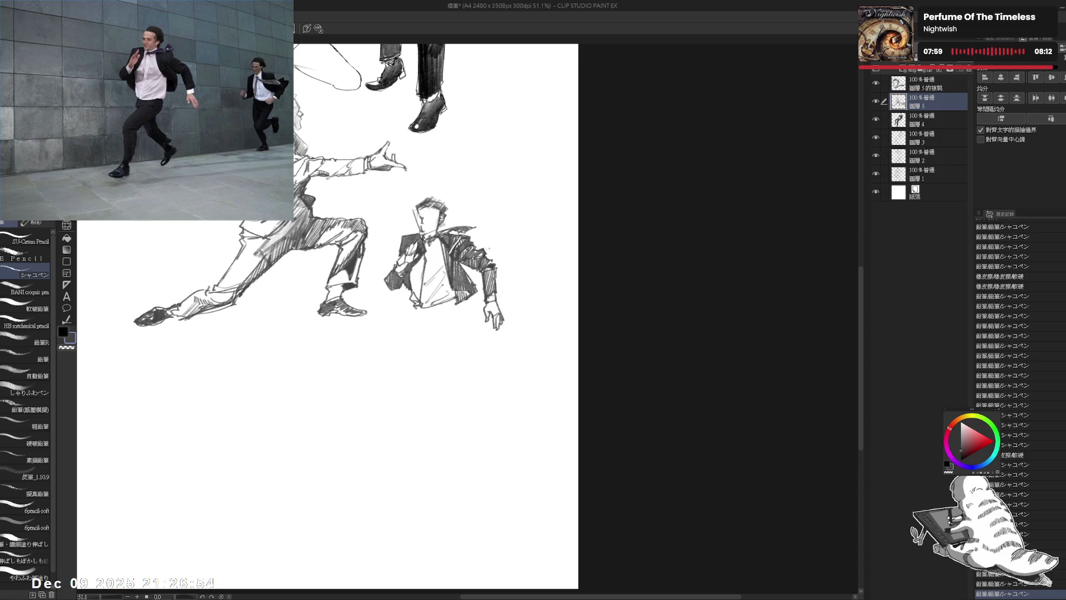
left_click_drag(416, 304, 418, 321)
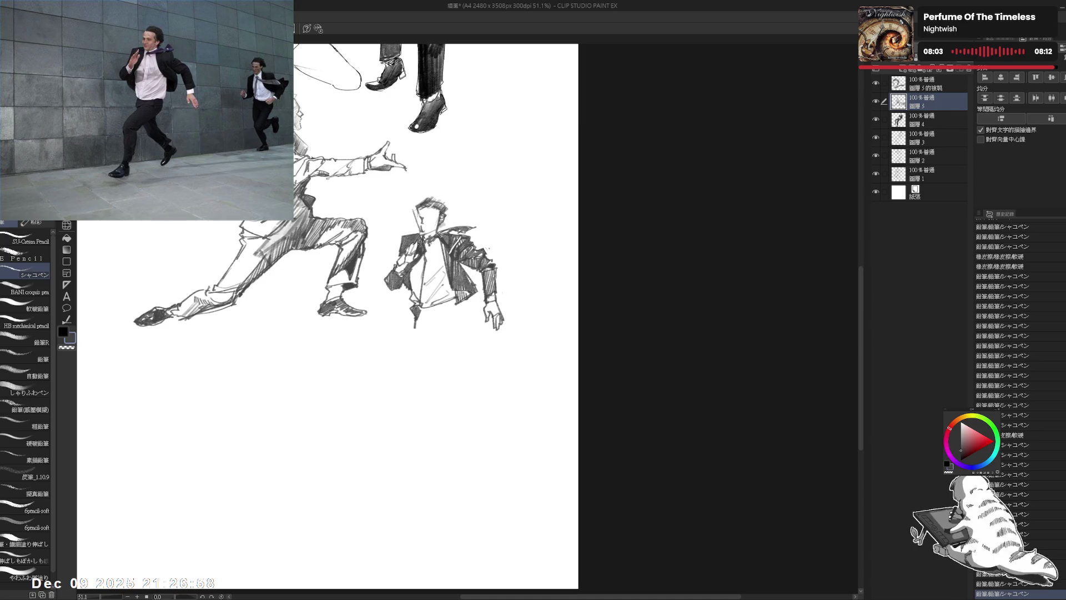
key("e")
mouse_move(420, 328)
left_mouse_down()
mouse_move(430, 311)
mouse_move(468, 326)
left_mouse_up()
key("p")
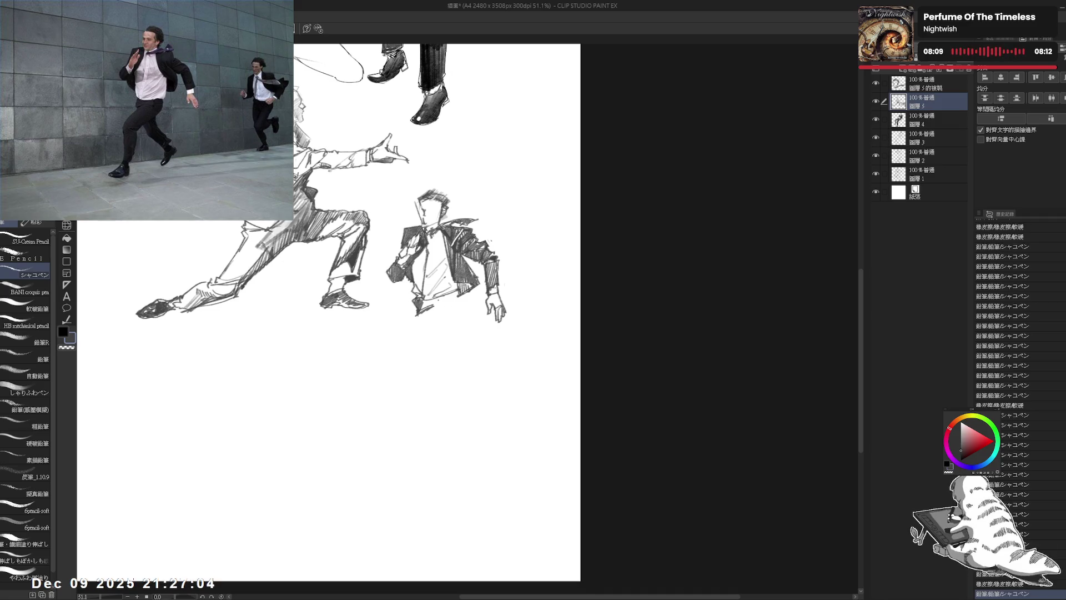
mouse_move(439, 294)
left_mouse_down()
mouse_move(455, 301)
mouse_move(390, 328)
mouse_move(415, 335)
left_mouse_up()
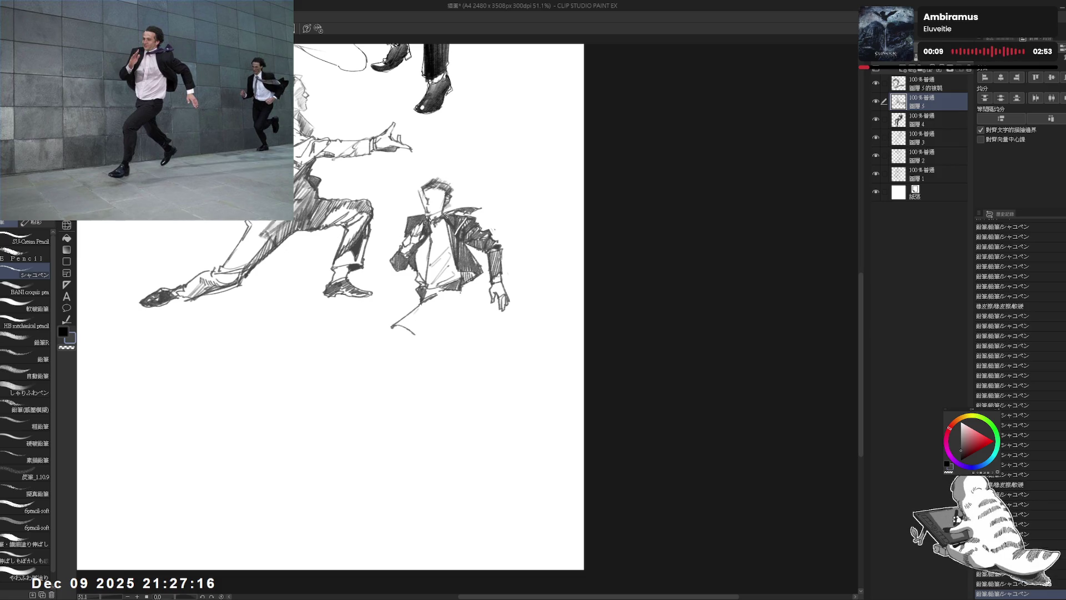
- Pencil a trouser leg line under the jacket and darken the lower jacket on a rotated canvas
mouse_move(464, 285)
left_mouse_down()
mouse_move(463, 305)
mouse_move(414, 336)
left_mouse_up()
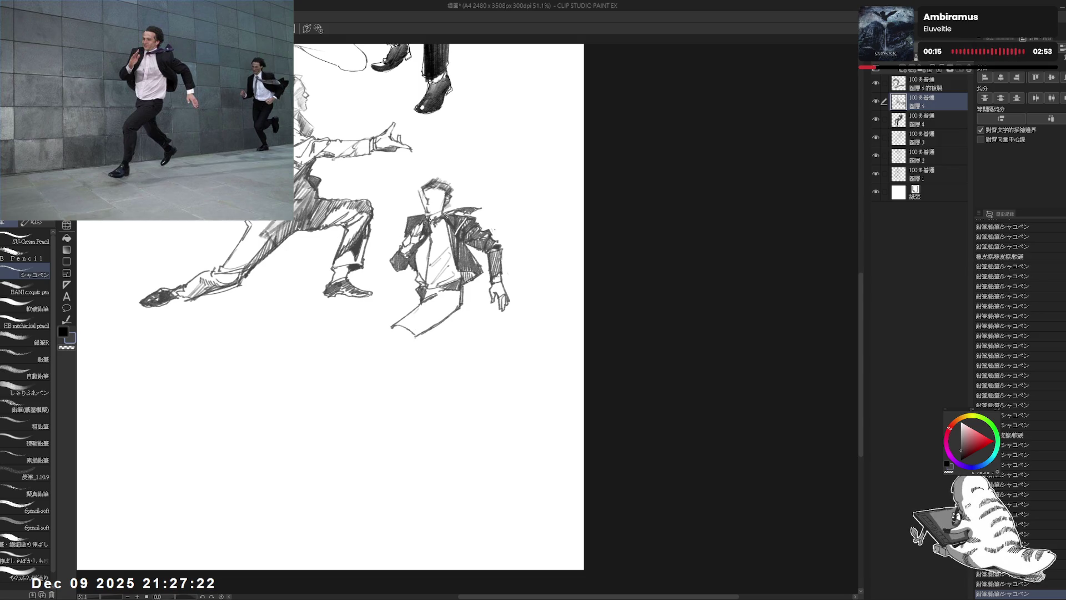
left_click_drag(385, 372, 422, 389)
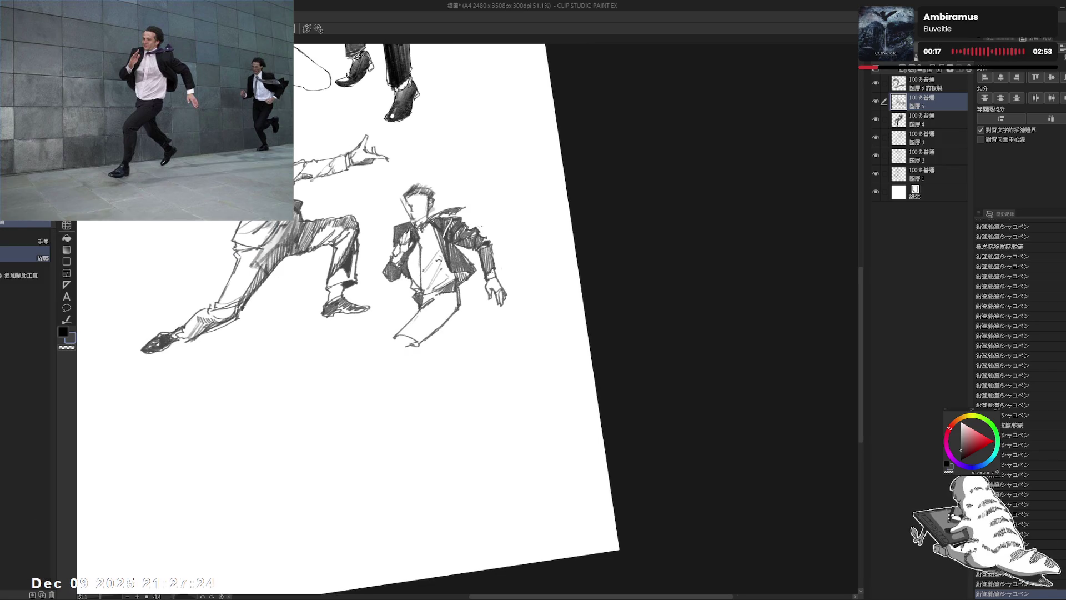
left_click_drag(428, 293, 423, 300)
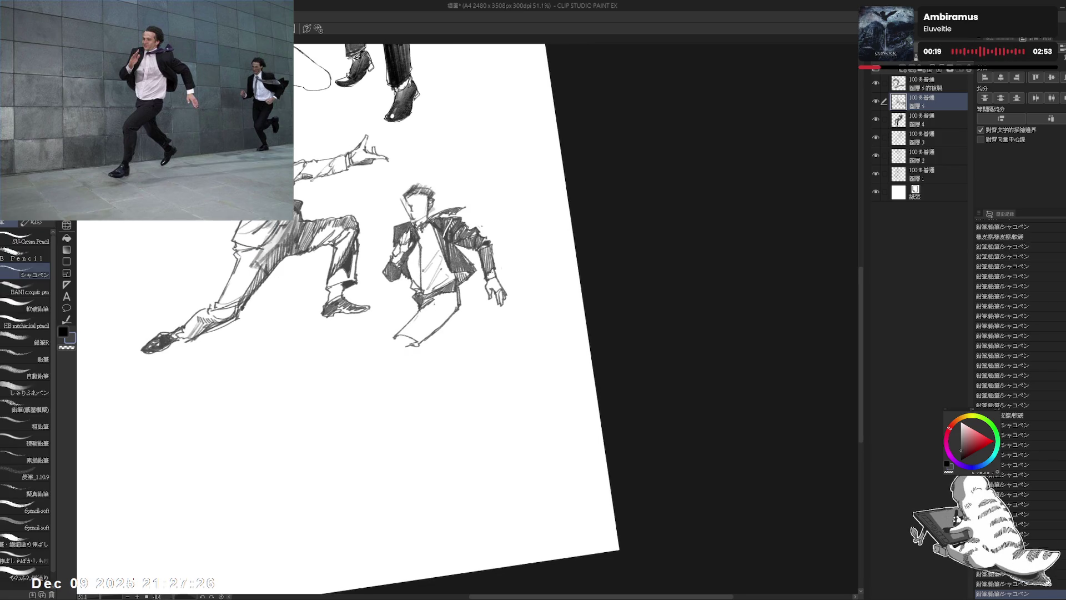
left_click_drag(388, 355, 351, 315)
mouse_move(412, 296)
left_mouse_down()
mouse_move(404, 312)
mouse_move(422, 389)
left_mouse_up()
scroll(396, 318, "down", 1)
mouse_move(436, 303)
left_mouse_down()
mouse_move(460, 309)
mouse_move(499, 233)
mouse_move(508, 250)
mouse_move(483, 311)
left_mouse_up()
scroll(396, 319, "down", 2)
key("r")
key("p")
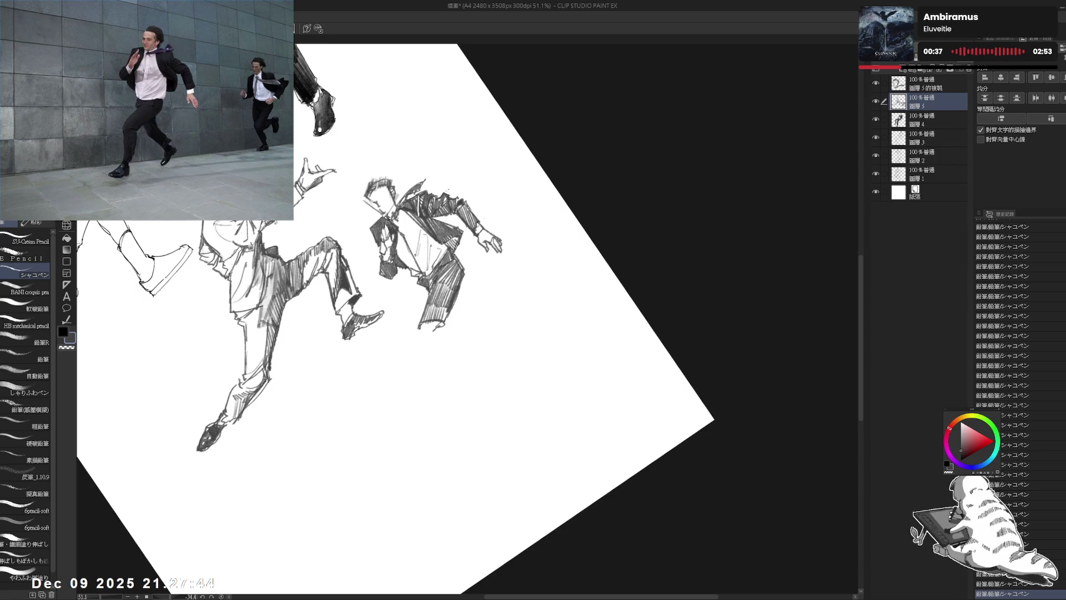
- With the canvas upright, outline the trouser leg's lower edge and cuff
key("ctrl+at")
left_click_drag(424, 297, 421, 307)
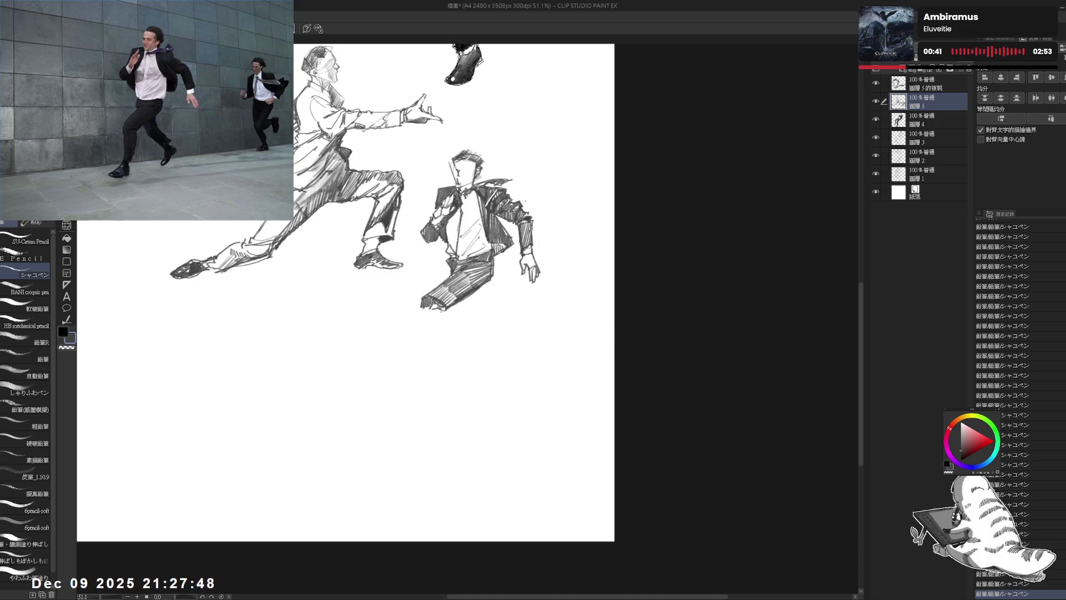
left_click_drag(434, 312, 425, 323)
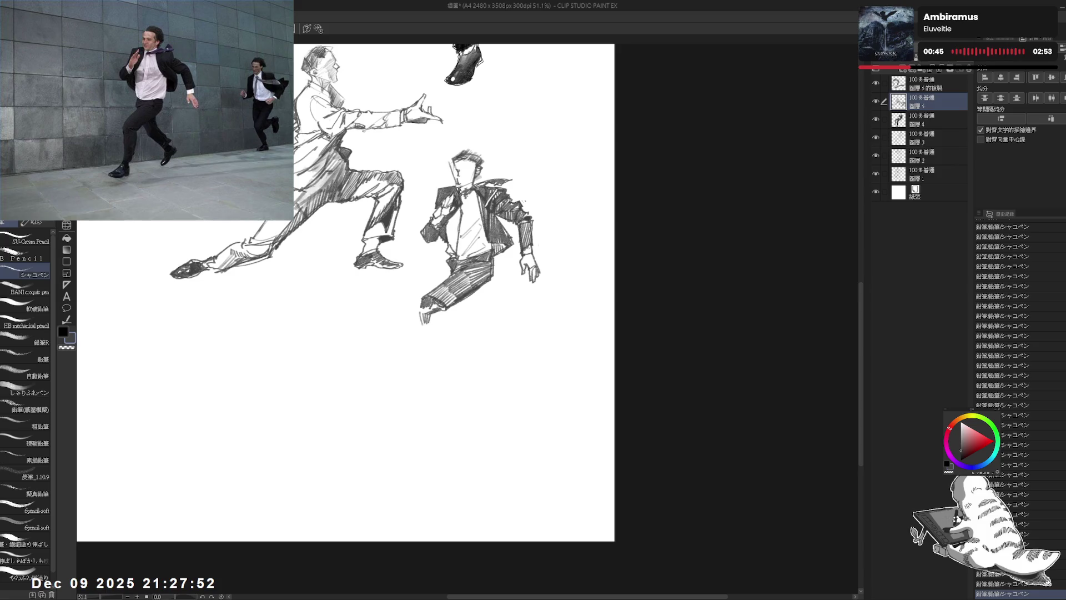
scroll(345, 289, "down", 1)
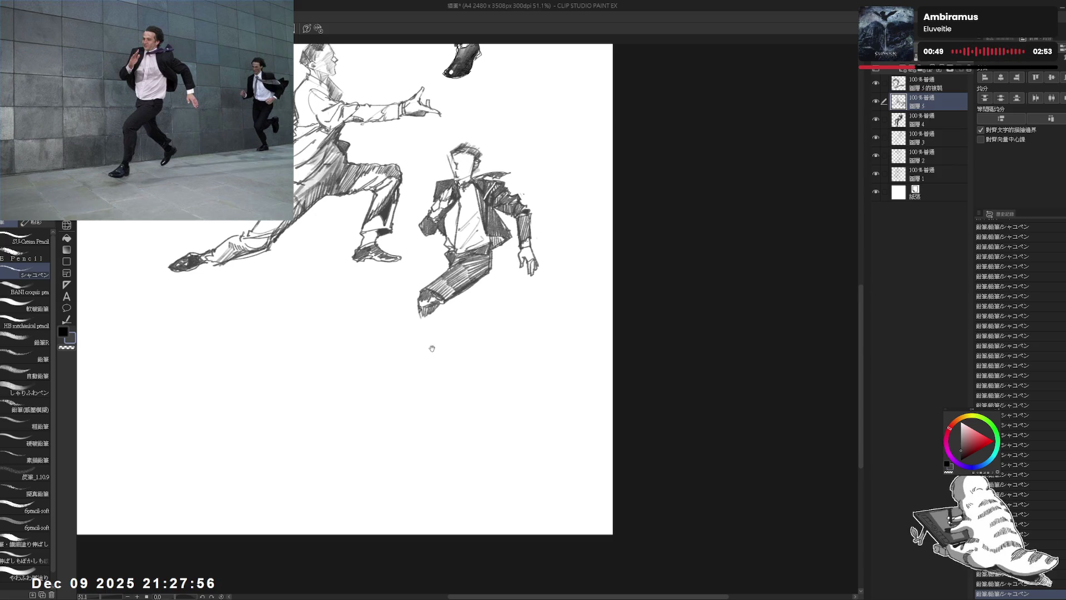
scroll(432, 349, "down", 1)
left_click_drag(418, 303, 420, 351)
key("ctrl+z")
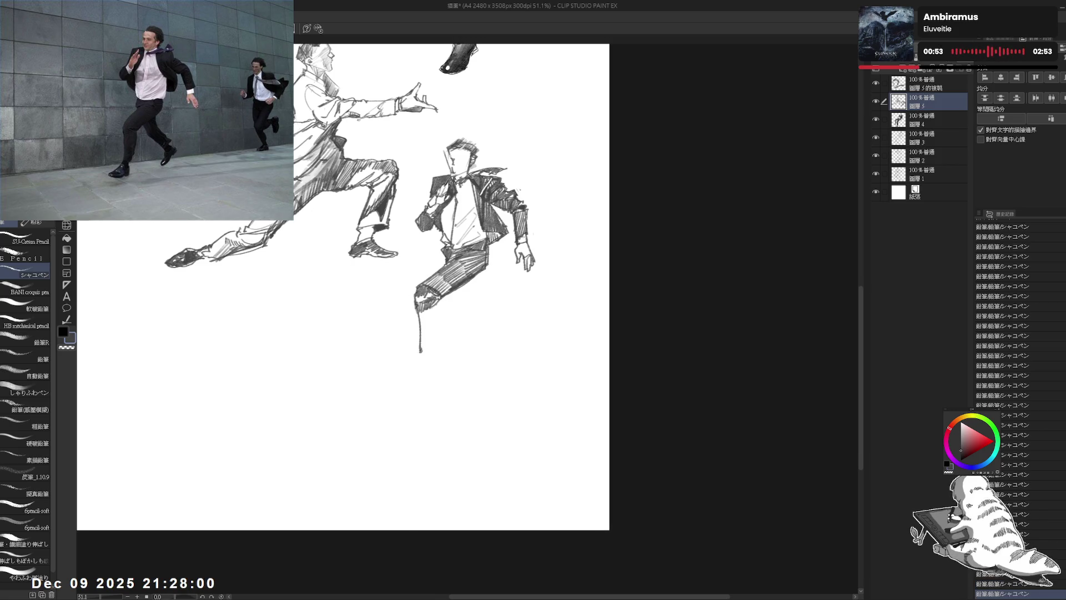
- Draw and hatch the lower leg, sketch the foot, then undo the sole stroke and erase the toe tip
left_click_drag(437, 320, 420, 352)
mouse_move(427, 310)
left_mouse_down()
mouse_move(419, 327)
mouse_move(431, 334)
mouse_move(418, 347)
left_mouse_up()
left_click_drag(427, 322, 423, 352)
left_click_drag(433, 328, 420, 355)
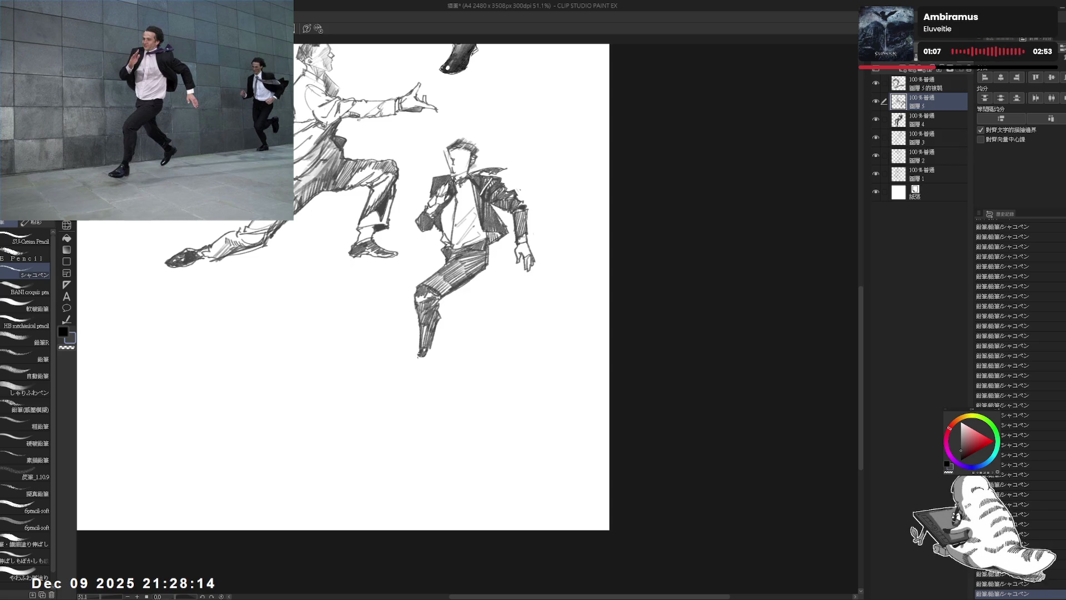
mouse_move(417, 358)
left_mouse_down()
mouse_move(428, 354)
mouse_move(392, 372)
mouse_move(414, 373)
left_mouse_up()
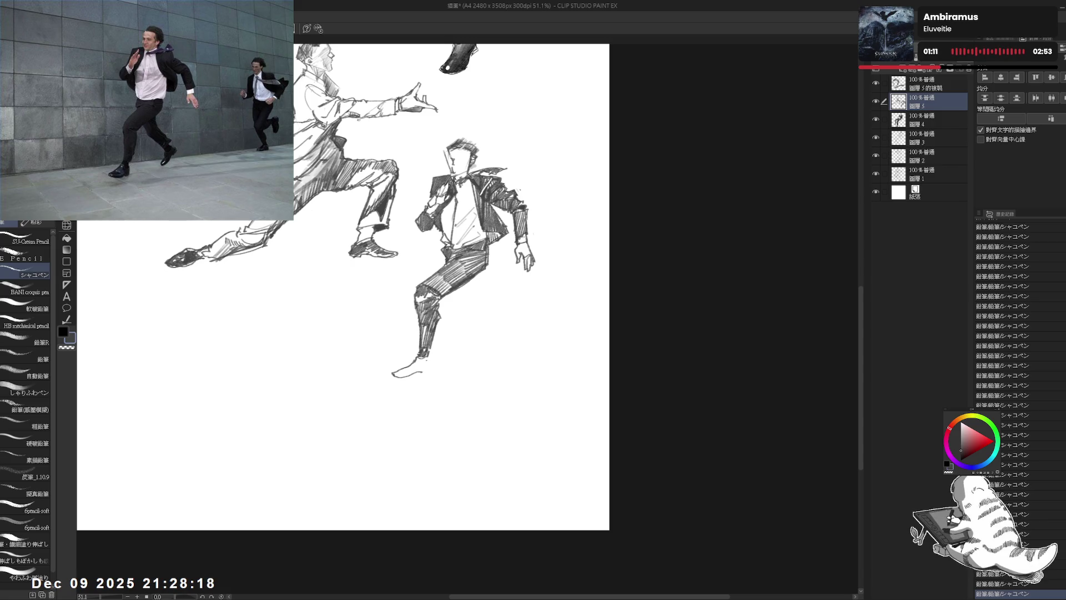
key("ctrl+z")
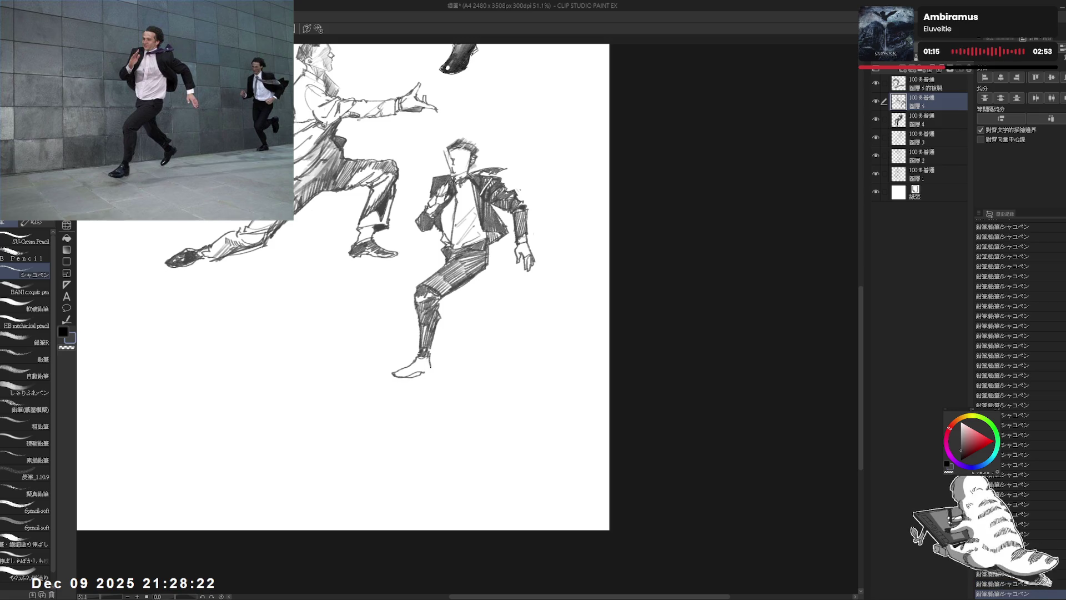
key("e")
mouse_move(394, 372)
left_mouse_down()
mouse_move(408, 371)
mouse_move(397, 370)
left_mouse_up()
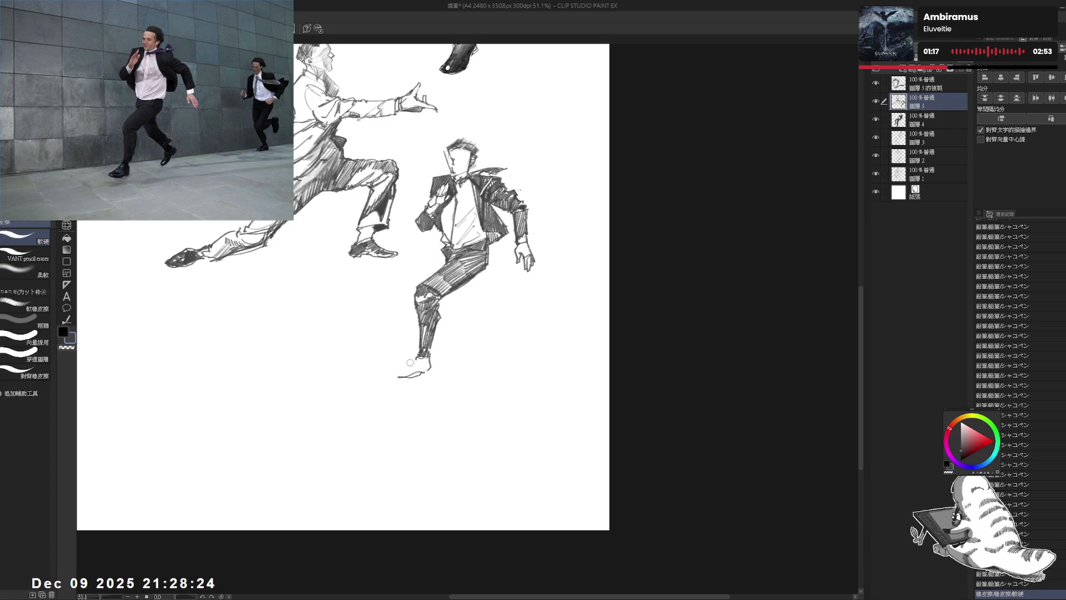
- Hatch the lower leg and ankle and darken the front shoe, then reset rotation and restore black
key("p")
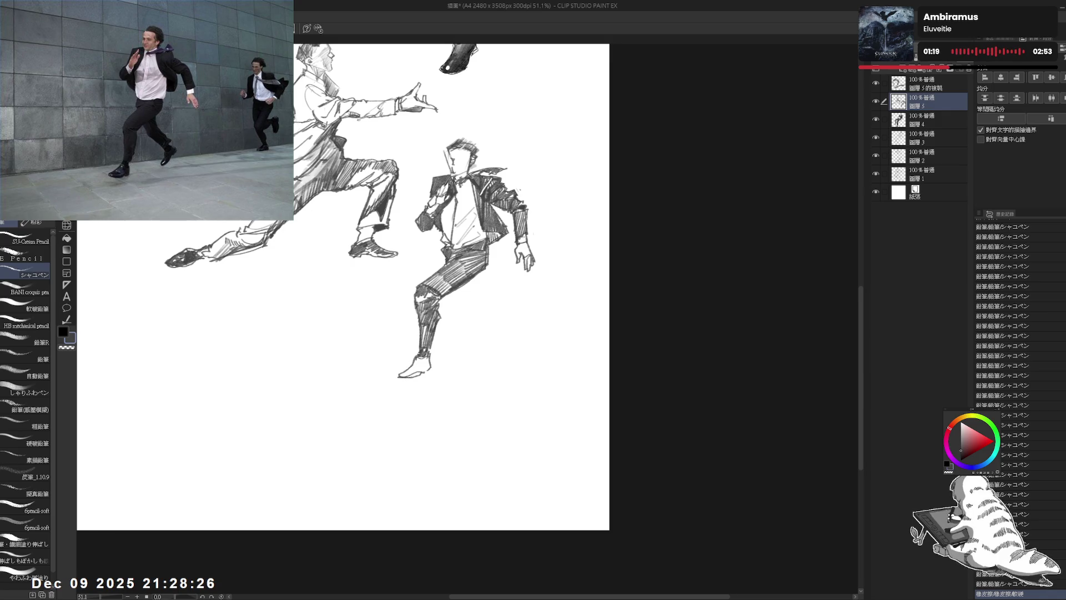
left_click_drag(555, 344, 552, 311)
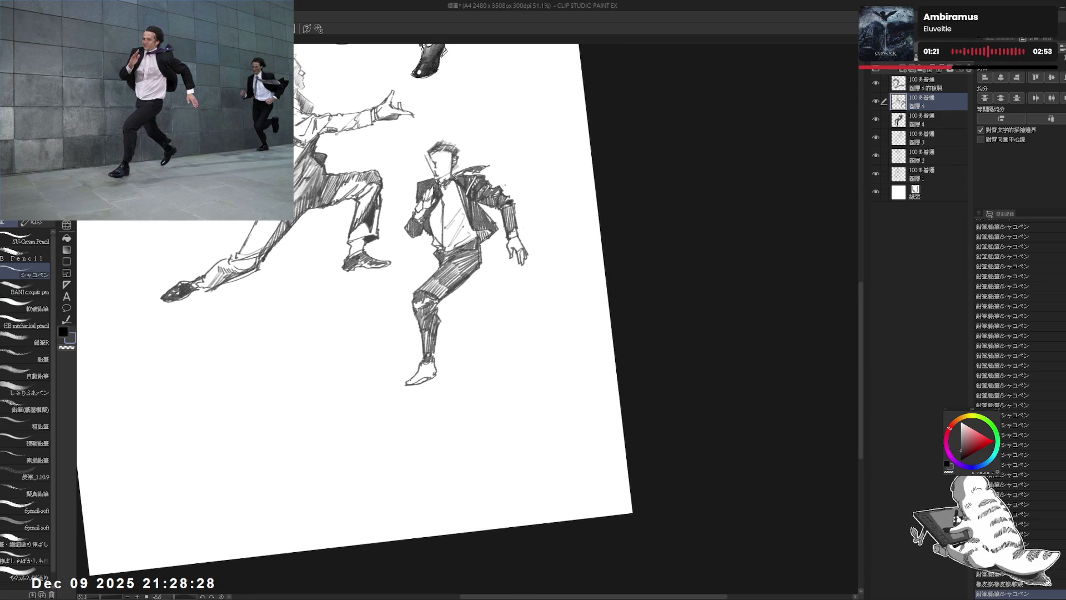
mouse_move(408, 383)
left_mouse_down()
mouse_move(429, 361)
mouse_move(431, 376)
left_mouse_up()
key("e")
key("p")
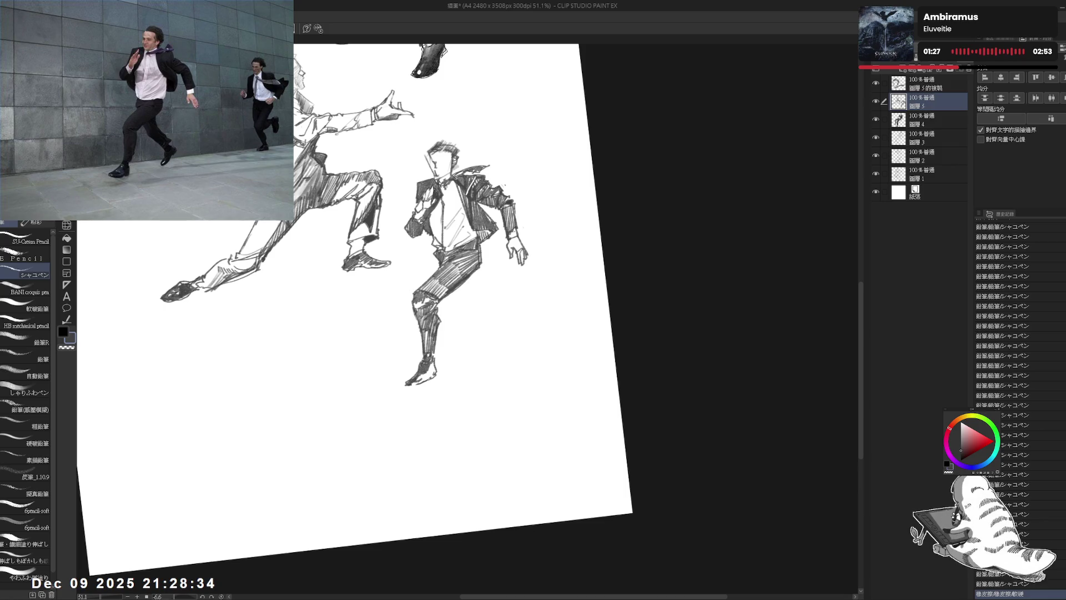
left_click_drag(250, 167, 267, 184)
left_click_drag(424, 375, 439, 383)
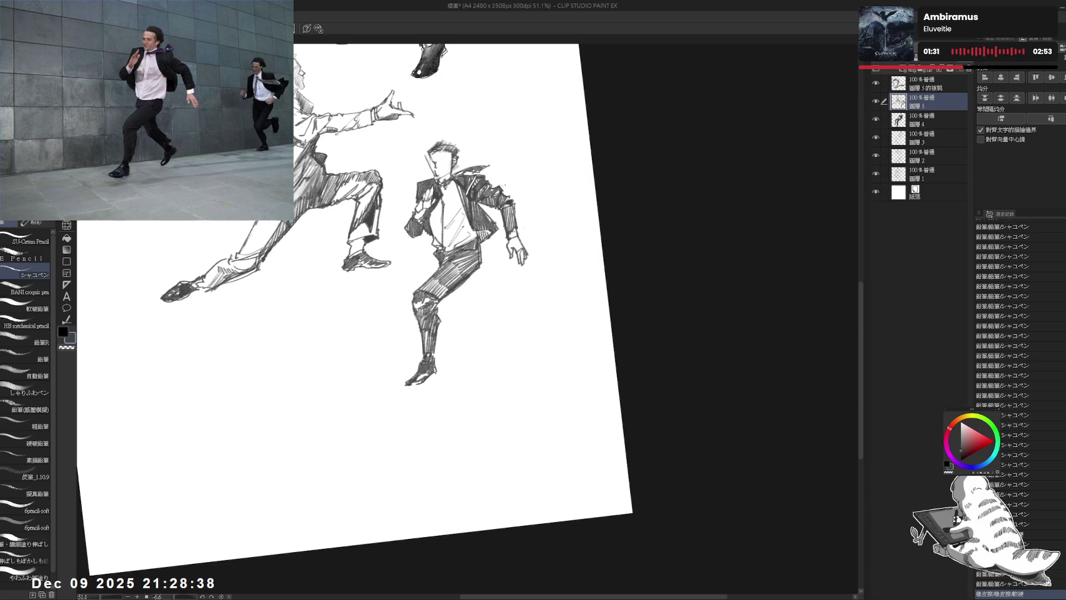
left_click(418, 393)
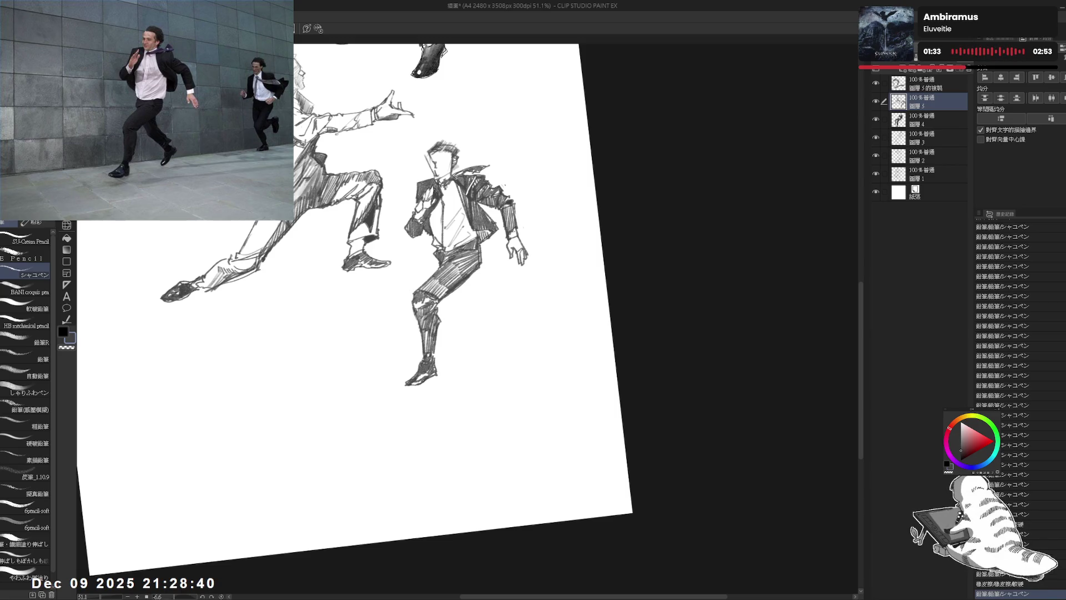
key("ctrl+@")
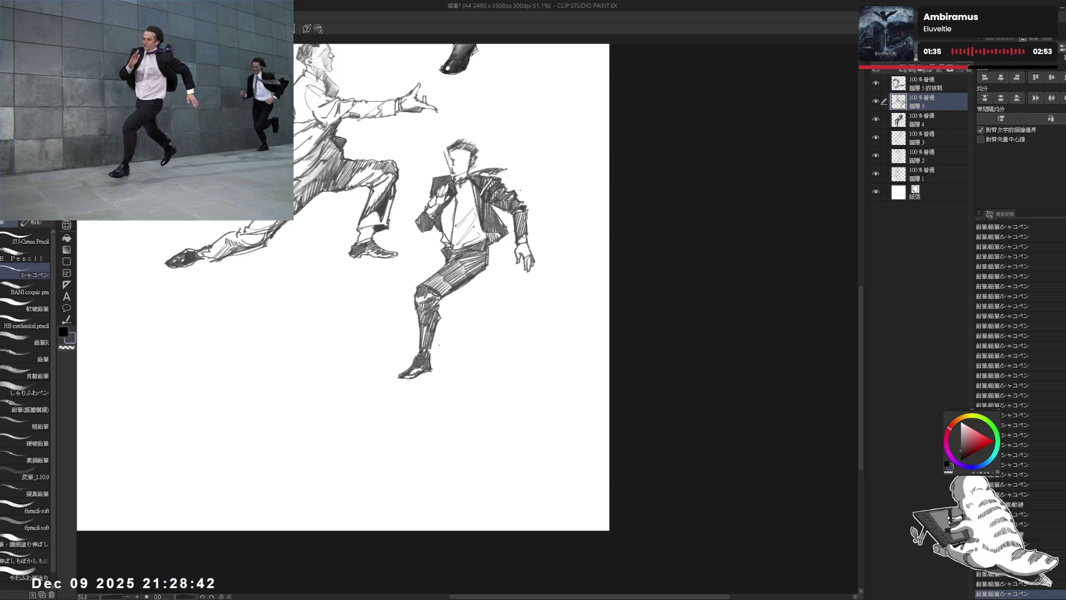
key("x")
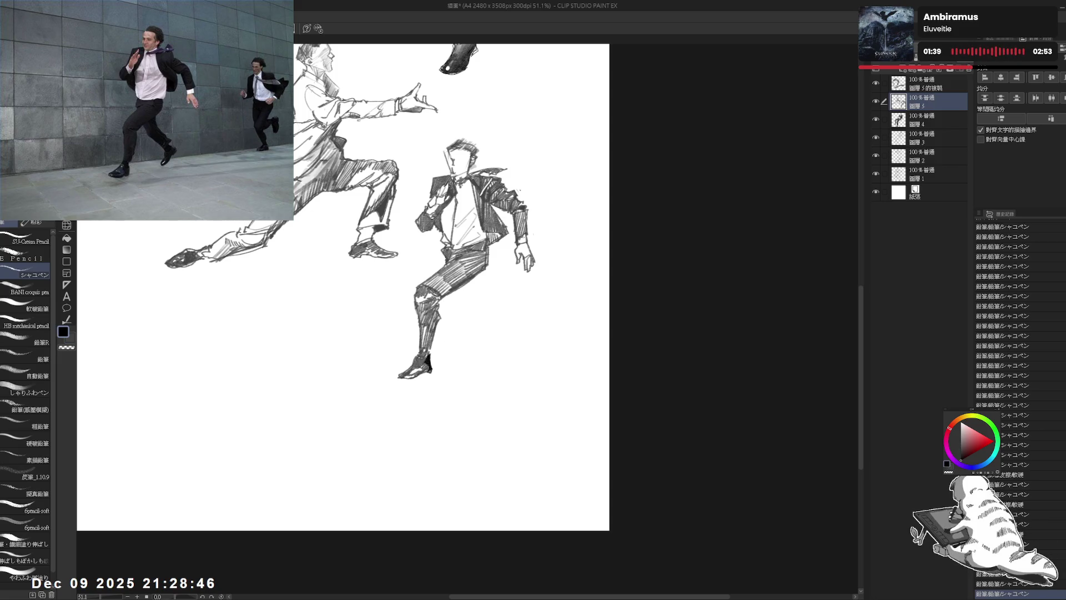
- Sketch the trailing leg guide and the flaring coat-tail, hatching it on a tilted page
left_click_drag(482, 283, 463, 315)
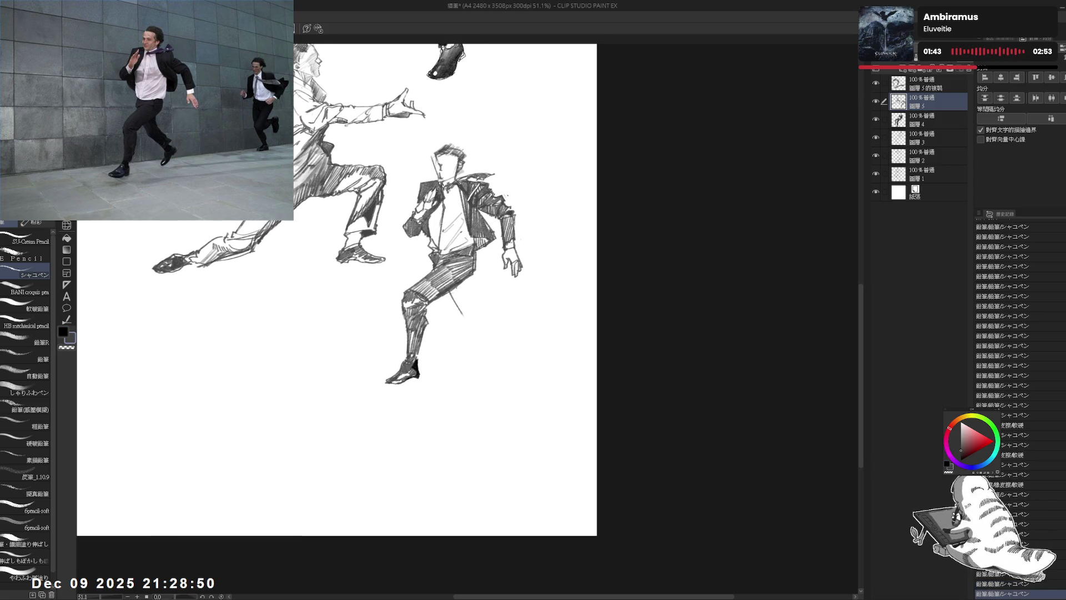
left_click(476, 286)
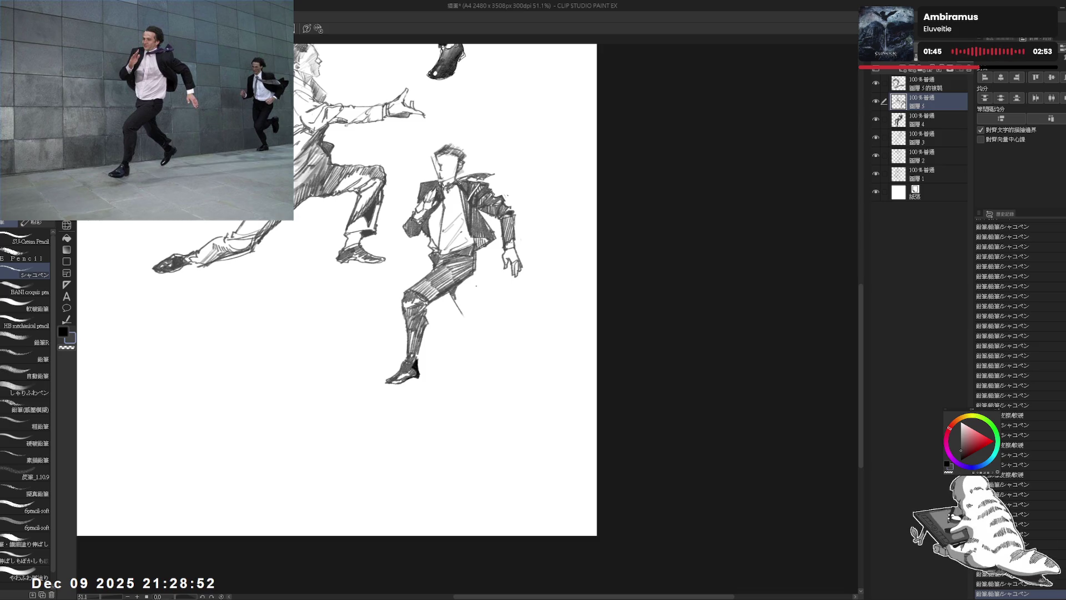
mouse_move(471, 272)
left_mouse_down()
mouse_move(479, 326)
mouse_move(463, 294)
mouse_move(468, 319)
left_mouse_up()
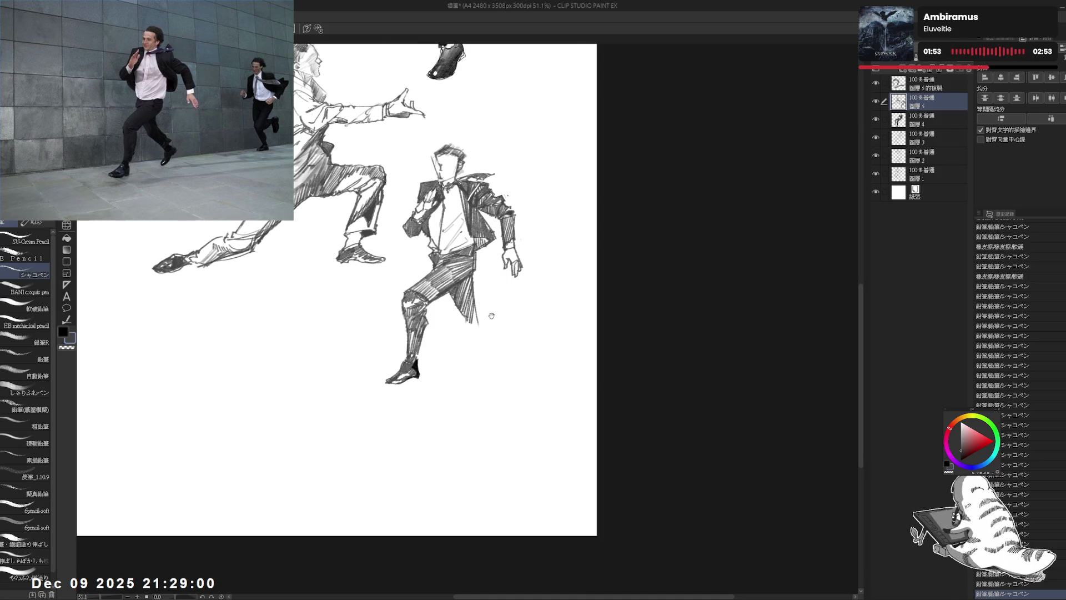
left_click_drag(422, 250, 400, 260)
mouse_move(452, 330)
left_mouse_down()
mouse_move(444, 336)
mouse_move(469, 324)
mouse_move(471, 362)
left_mouse_up()
key("e")
key("p")
left_click_drag(435, 310, 471, 333)
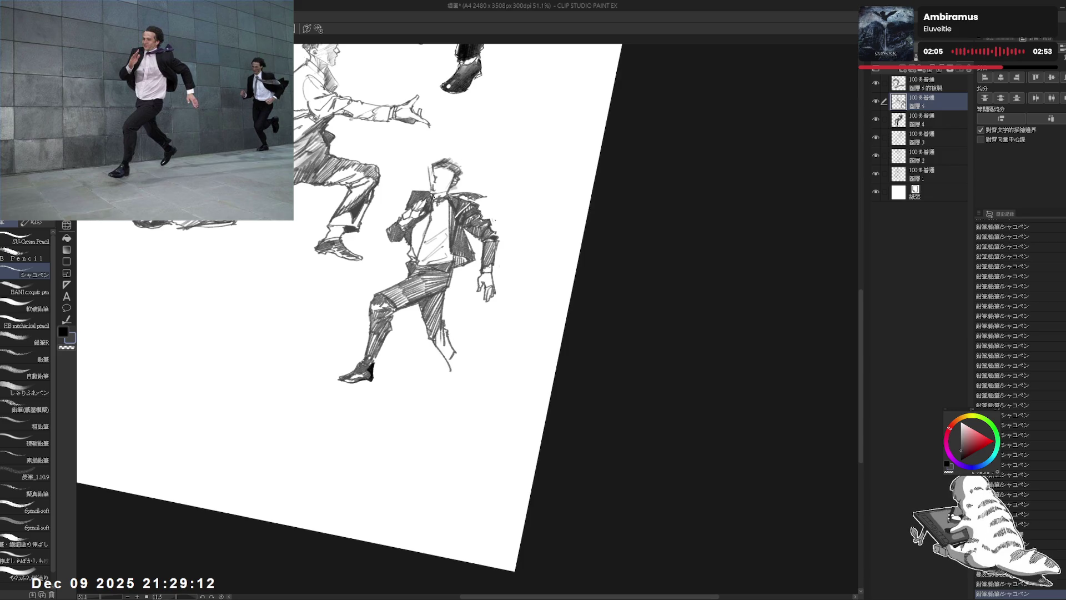
mouse_move(443, 330)
left_mouse_down()
mouse_move(465, 392)
mouse_move(474, 367)
mouse_move(459, 396)
mouse_move(458, 366)
mouse_move(457, 389)
left_mouse_up()
key("ctrl+at")
- Redraw the trailing foot and darken its shoe in black
key("e")
key("p")
key("ctrl+z")
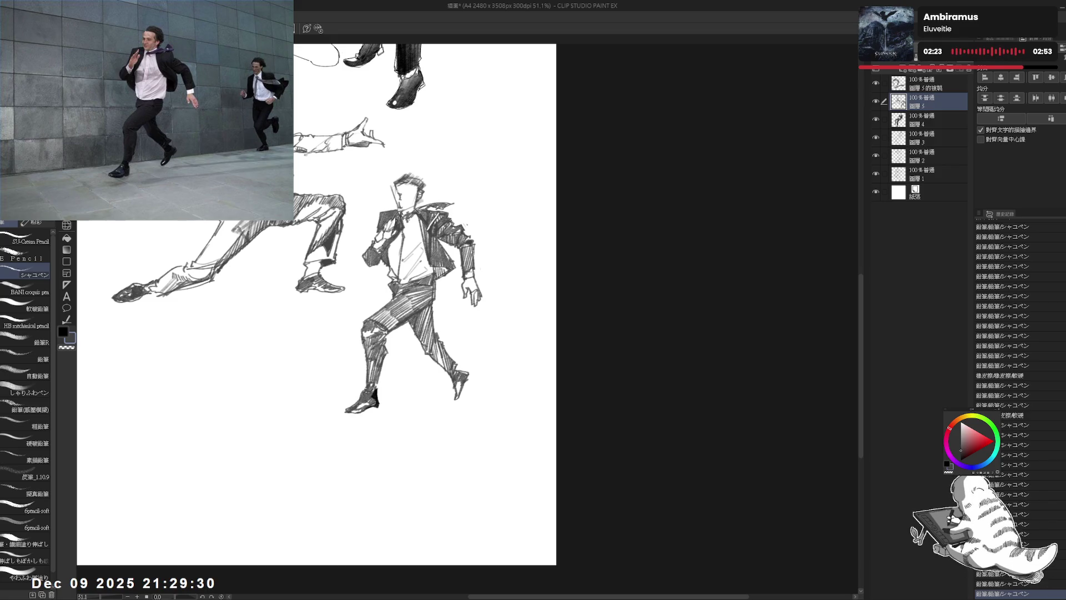
mouse_move(450, 389)
left_mouse_down()
mouse_move(456, 399)
mouse_move(467, 371)
mouse_move(467, 384)
left_mouse_up()
key("x")
left_click_drag(388, 278, 400, 303)
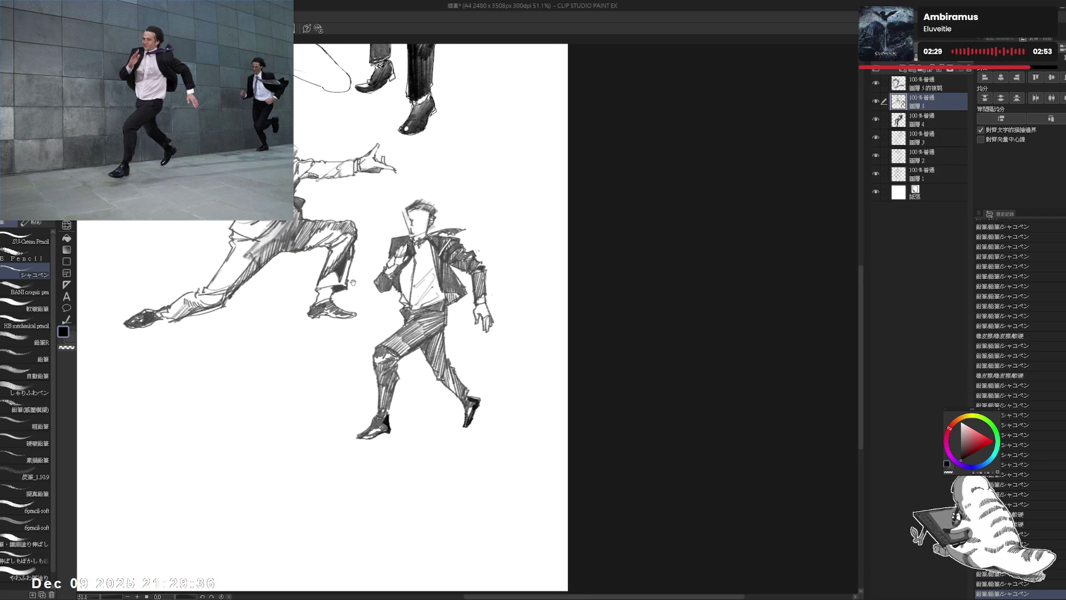
scroll(357, 236, "down", 1)
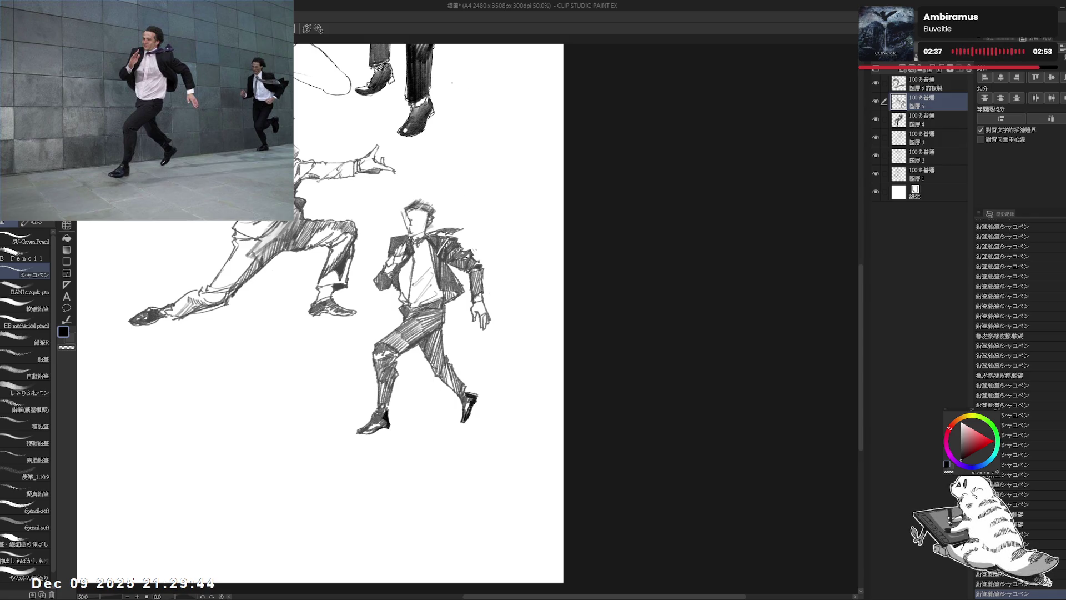
left_click_drag(404, 270, 423, 331)
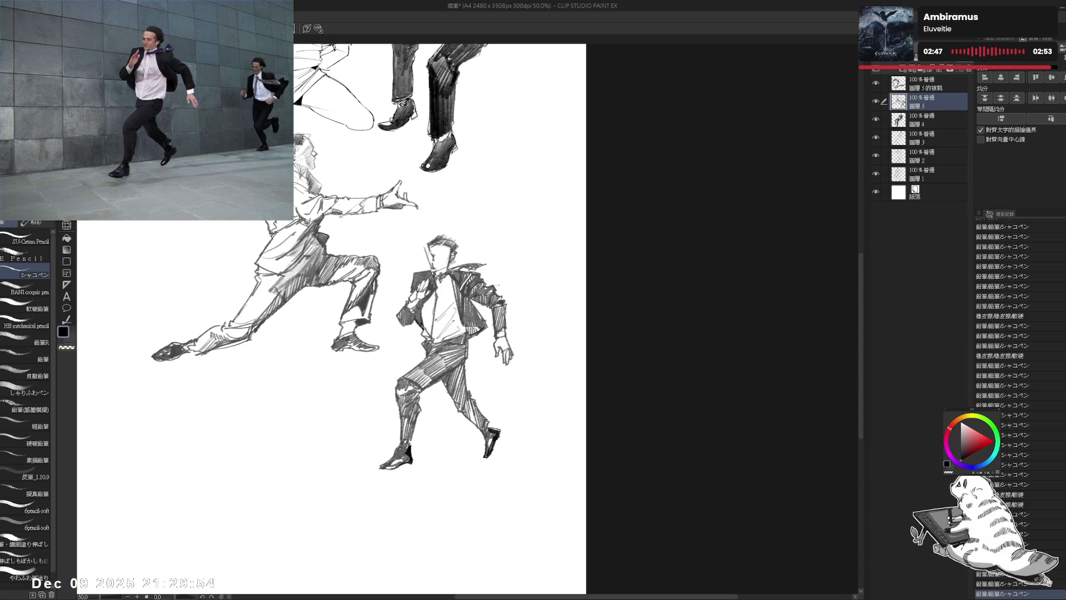
- Erase stray marks on the figure's head and add the top sketch layer to the selection
key("e")
left_click_drag(433, 255, 436, 262)
key("p")
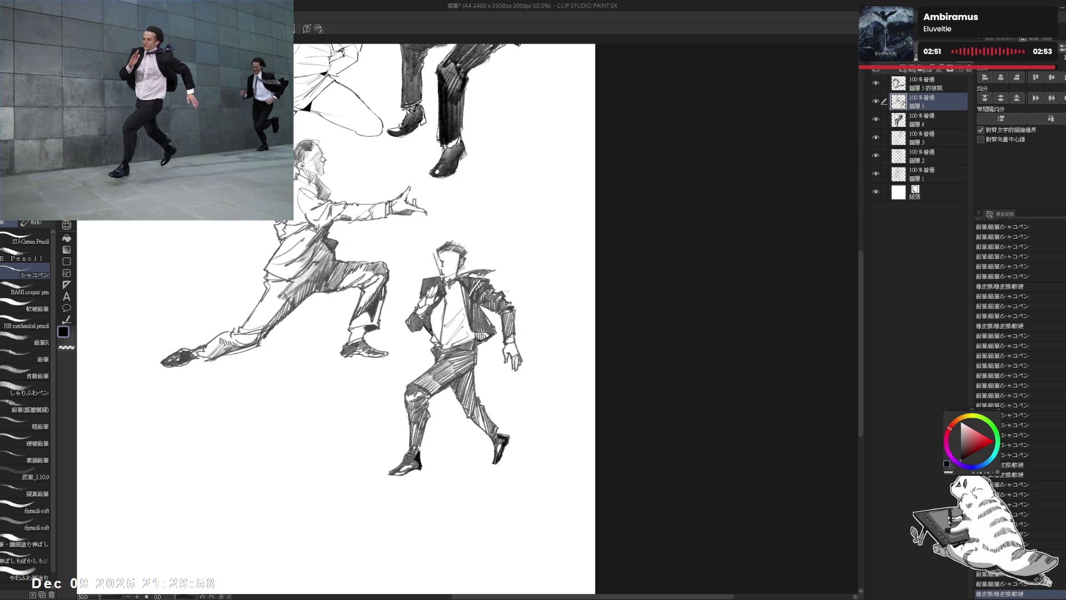
left_click_drag(607, 270, 614, 277)
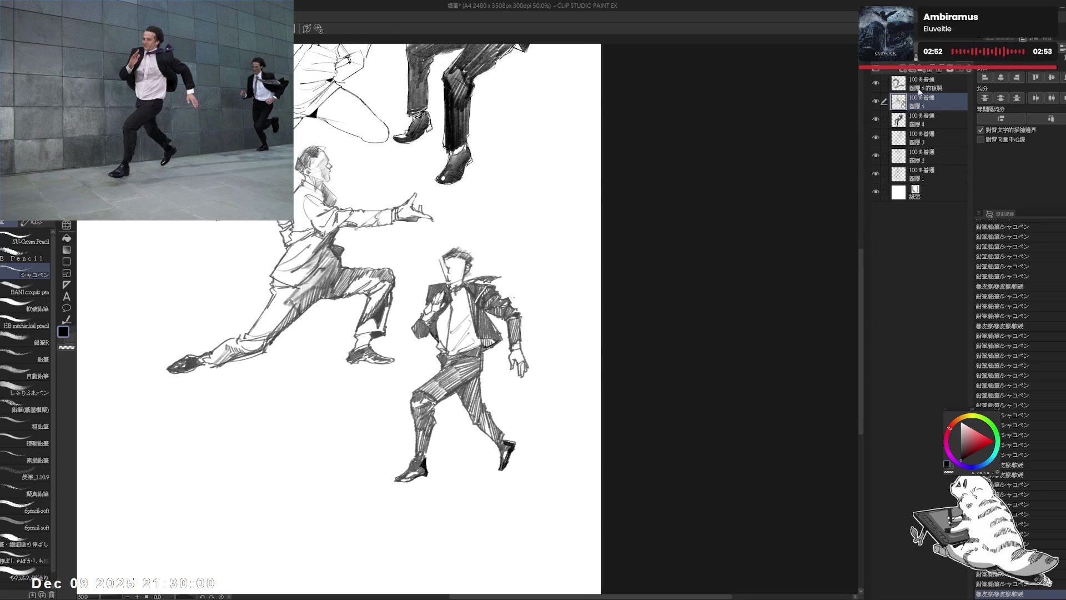
left_click(928, 86, "ctrl")
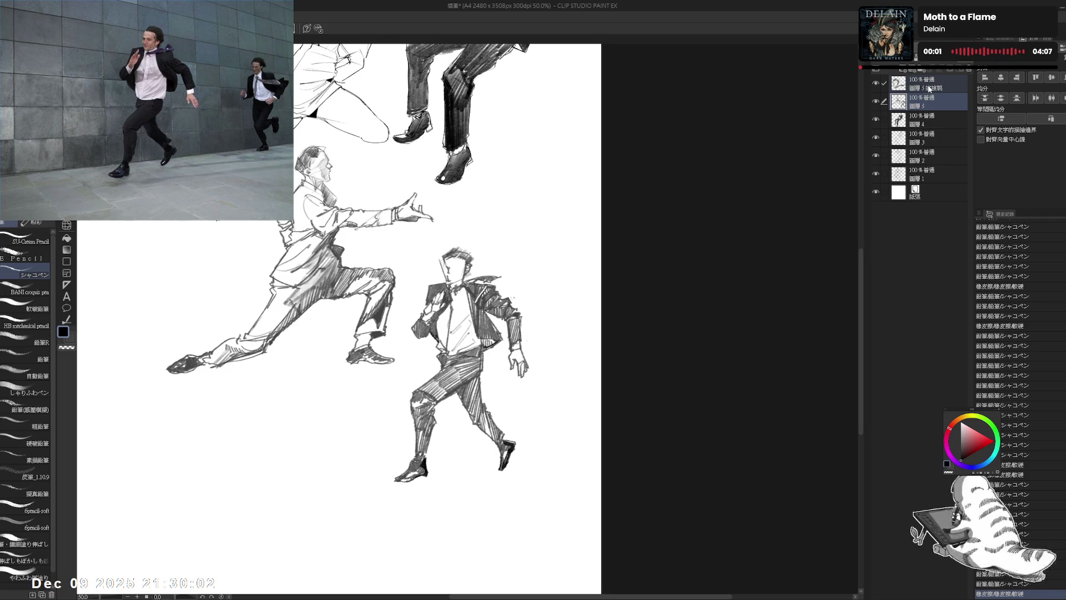
- Lasso the lower running figure, copy it to a new layer, delete it from layer 5, and deselect
key("m")
mouse_move(431, 247)
left_mouse_down()
mouse_move(405, 389)
mouse_move(532, 236)
left_mouse_up()
left_click(933, 107)
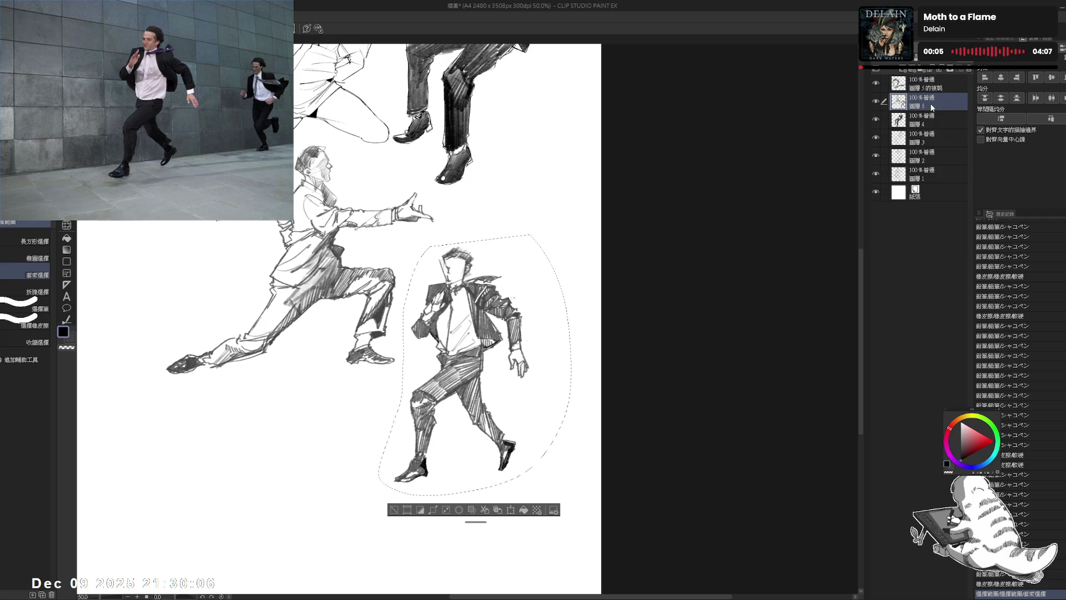
key("ctrl+c")
key("ctrl+v")
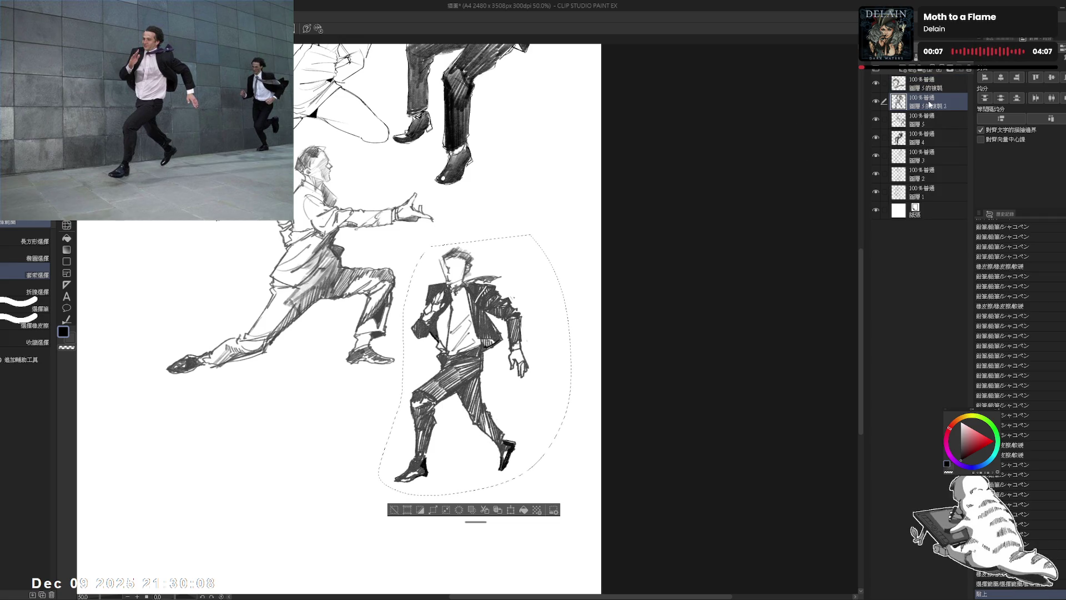
key("Delete")
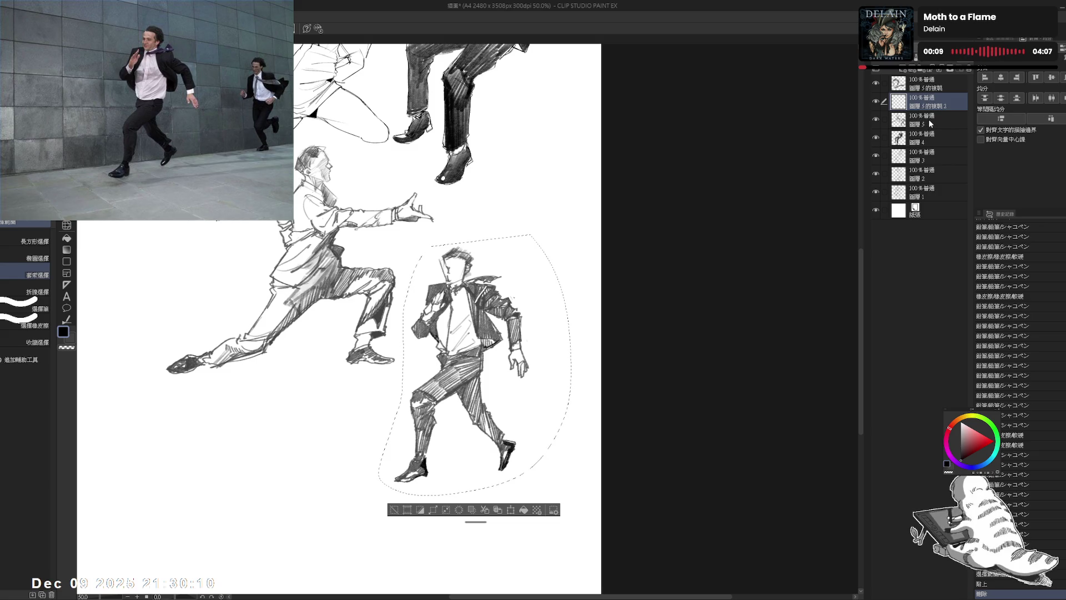
key("ctrl+z")
key("Delete")
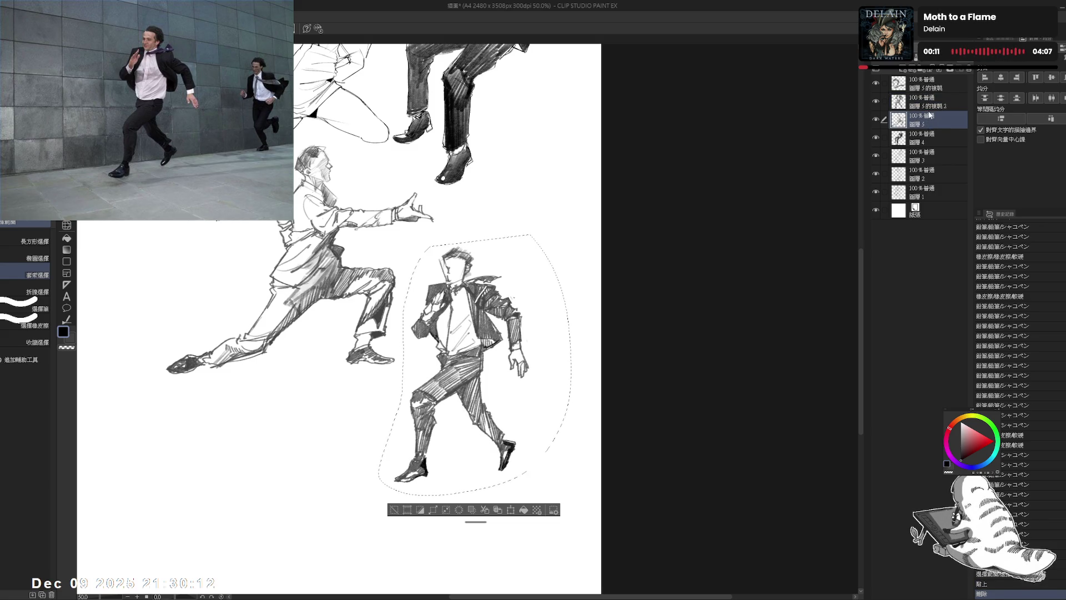
key("ctrl+d")
- Merge the figure's layer with the top sketch layer and move the figure up the page
left_click(931, 85, "ctrl")
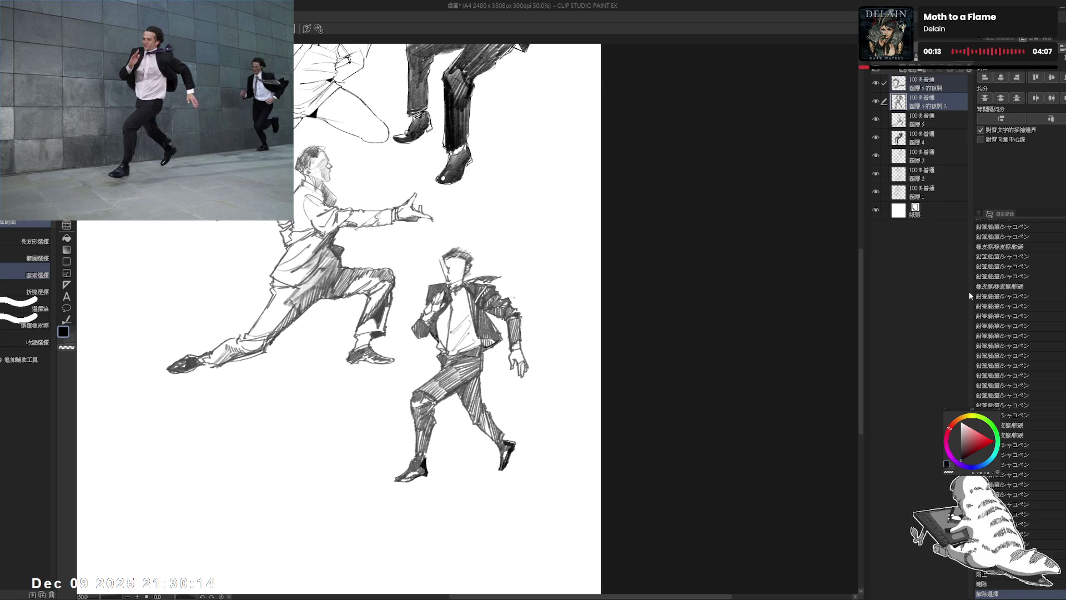
key("shift+alt+e")
key("p")
left_click_drag(482, 303, 477, 249)
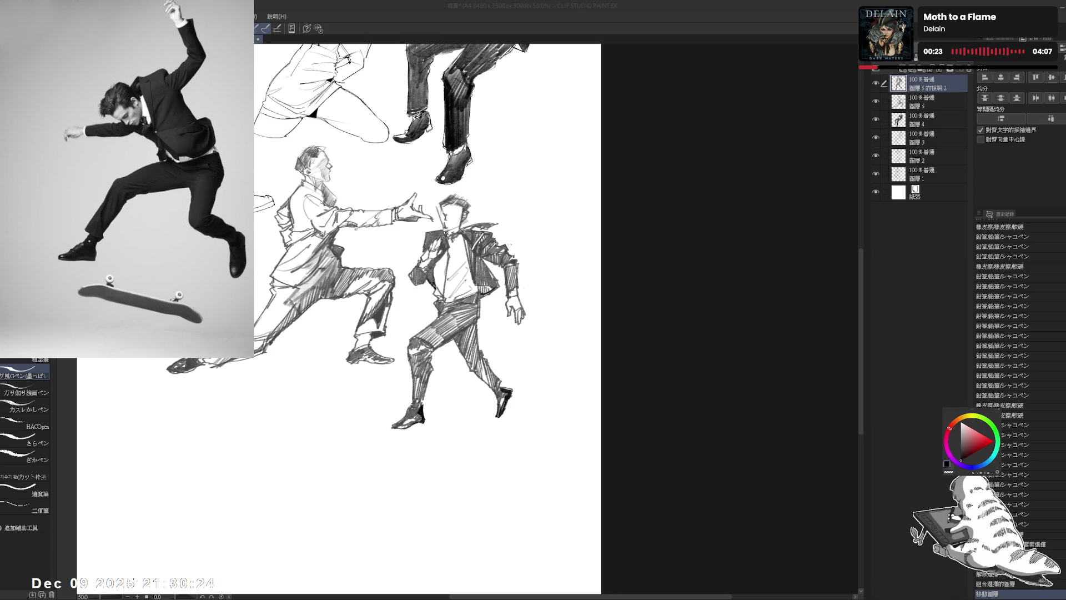
- Sketch a small pencil head outline left of the two suited figures for the skateboarder
left_click_drag(388, 277, 472, 242)
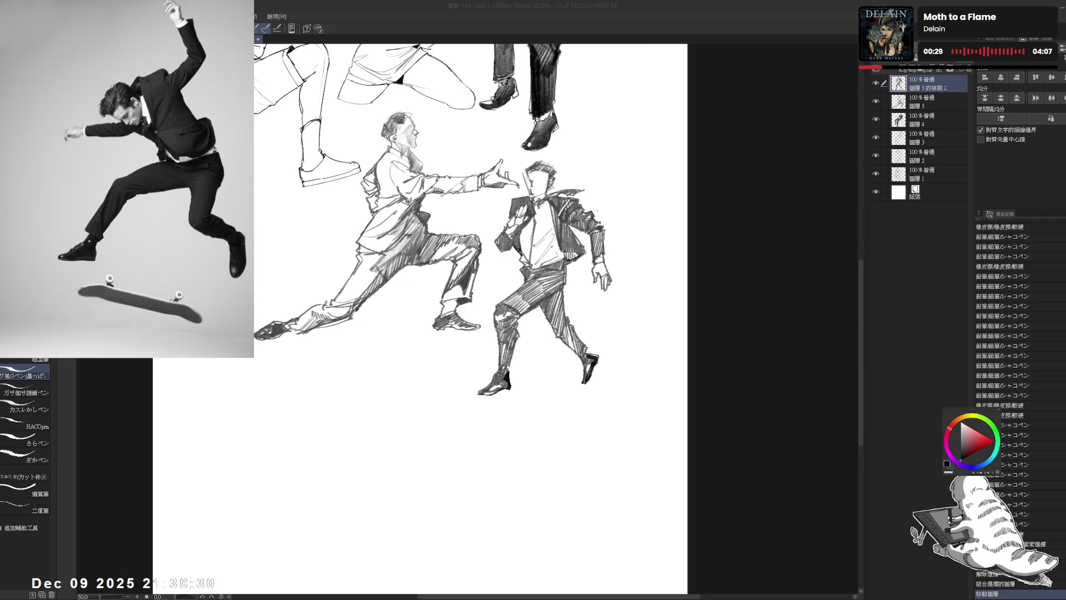
left_click(901, 71)
left_click_drag(362, 212, 475, 219)
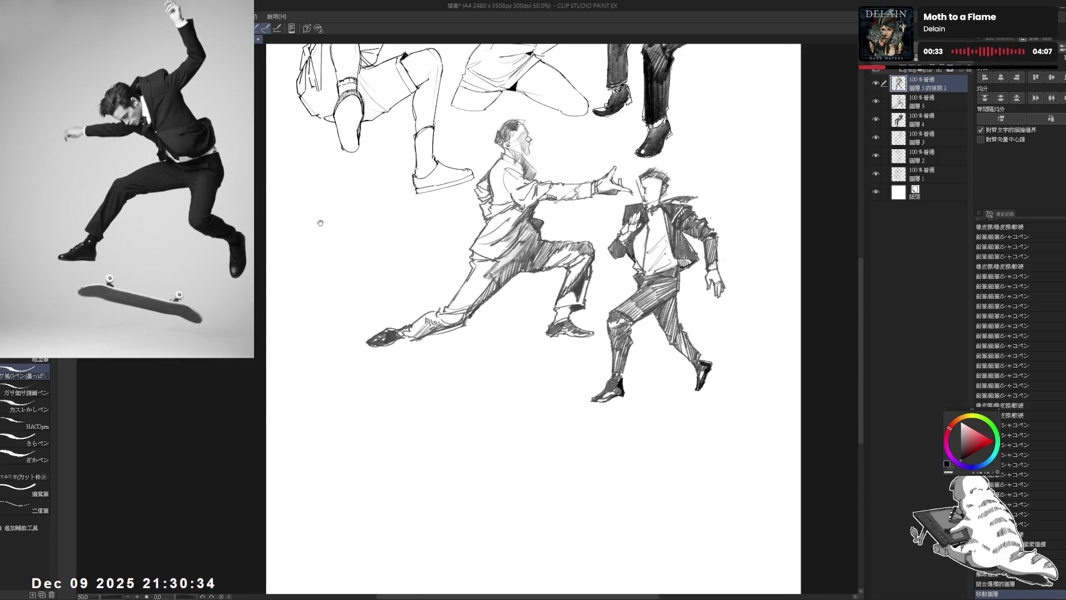
left_click_drag(322, 175, 327, 190)
left_click(330, 194)
key("p")
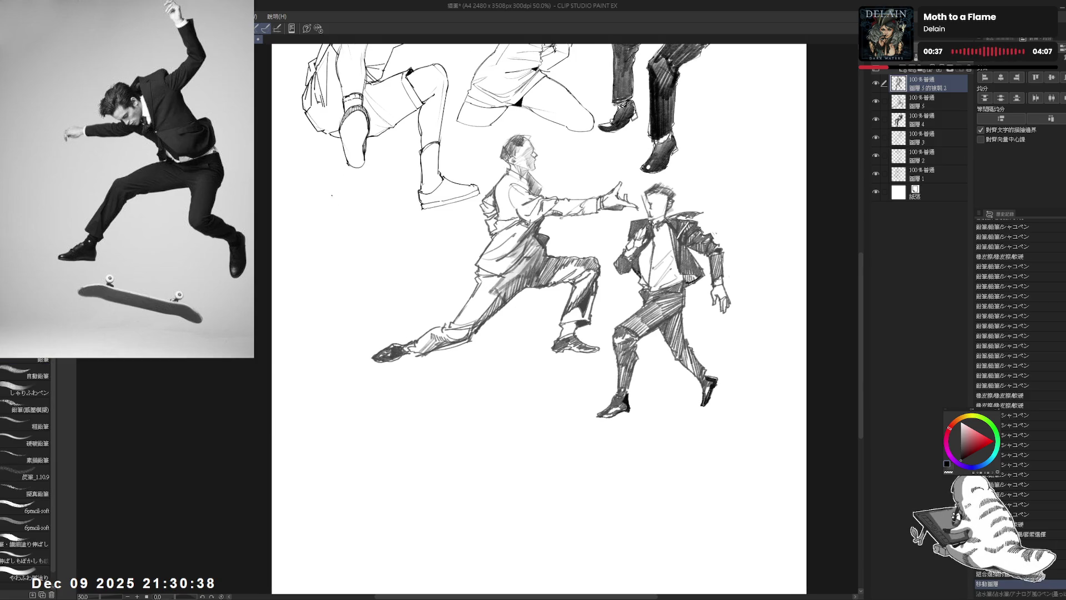
mouse_move(325, 213)
left_mouse_down()
mouse_move(346, 193)
mouse_move(354, 219)
mouse_move(331, 217)
left_mouse_up()
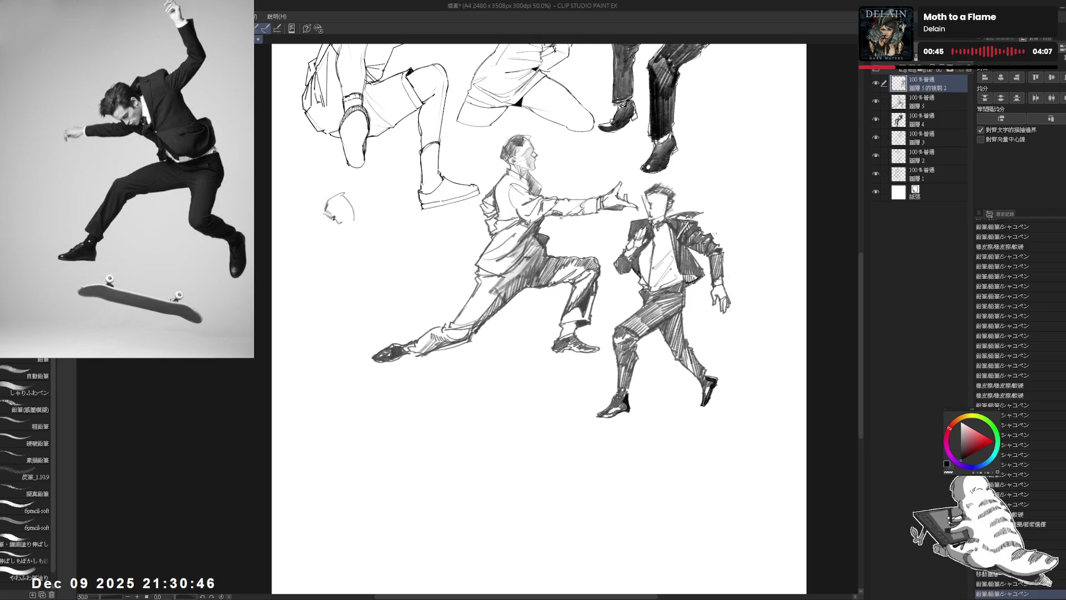
left_click_drag(325, 218, 352, 226)
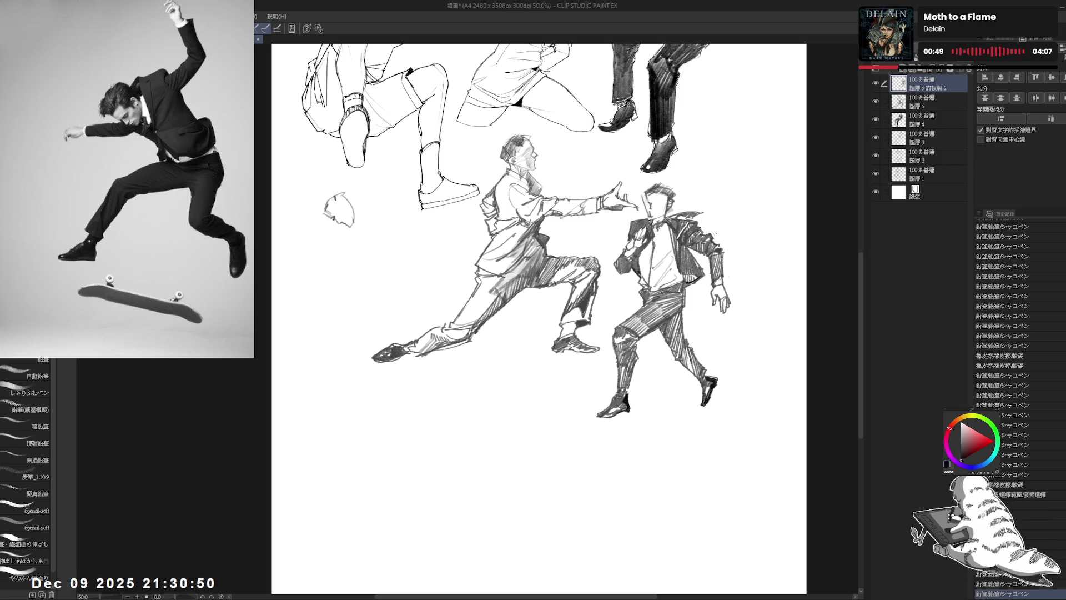
left_click(375, 161)
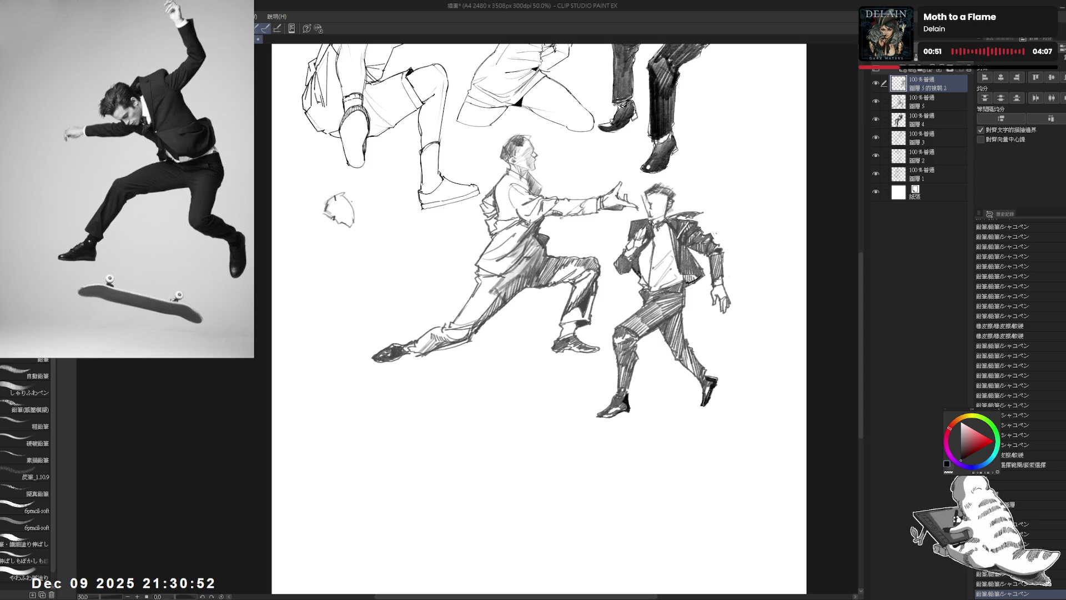
- Extend the small head with pencil strokes and a vertical body line
left_click_drag(322, 201, 333, 213)
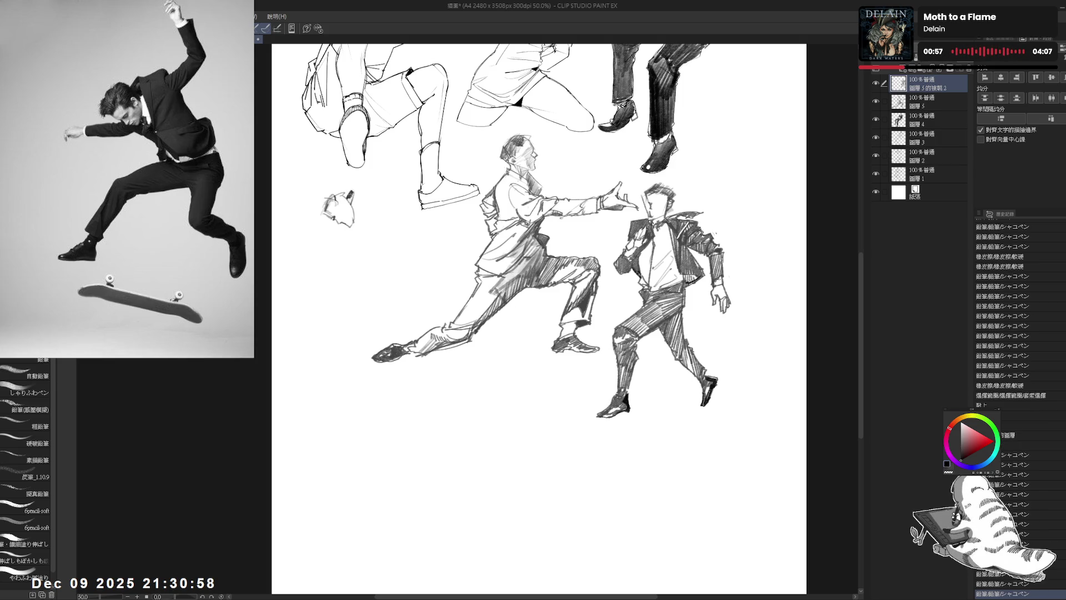
key("e")
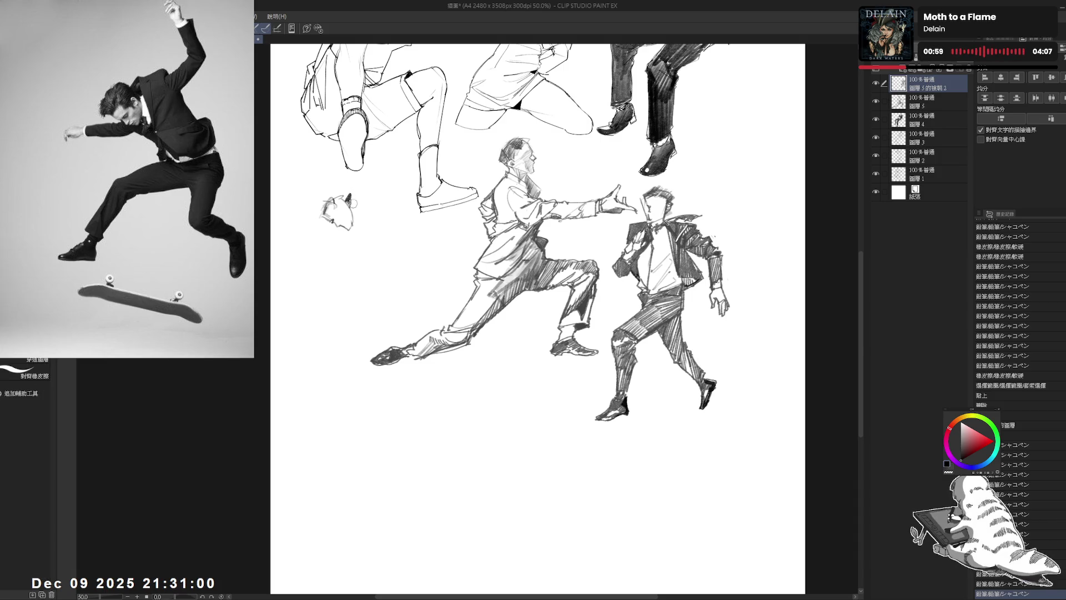
key("p")
left_click_drag(354, 200, 357, 225)
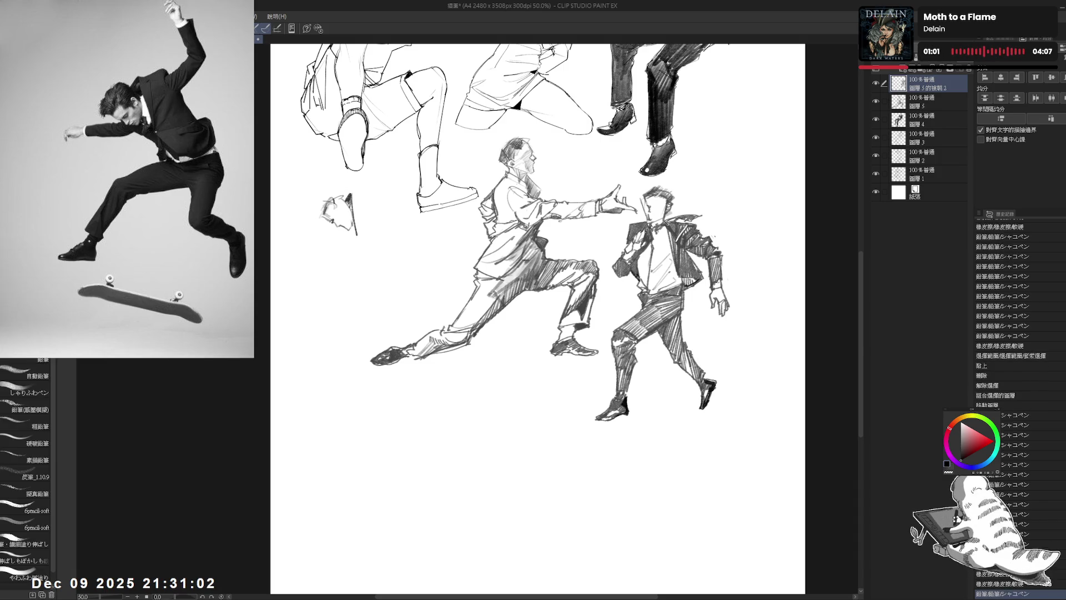
mouse_move(365, 180)
left_mouse_down()
mouse_move(353, 197)
mouse_move(394, 174)
left_mouse_up()
left_click_drag(392, 136, 392, 174)
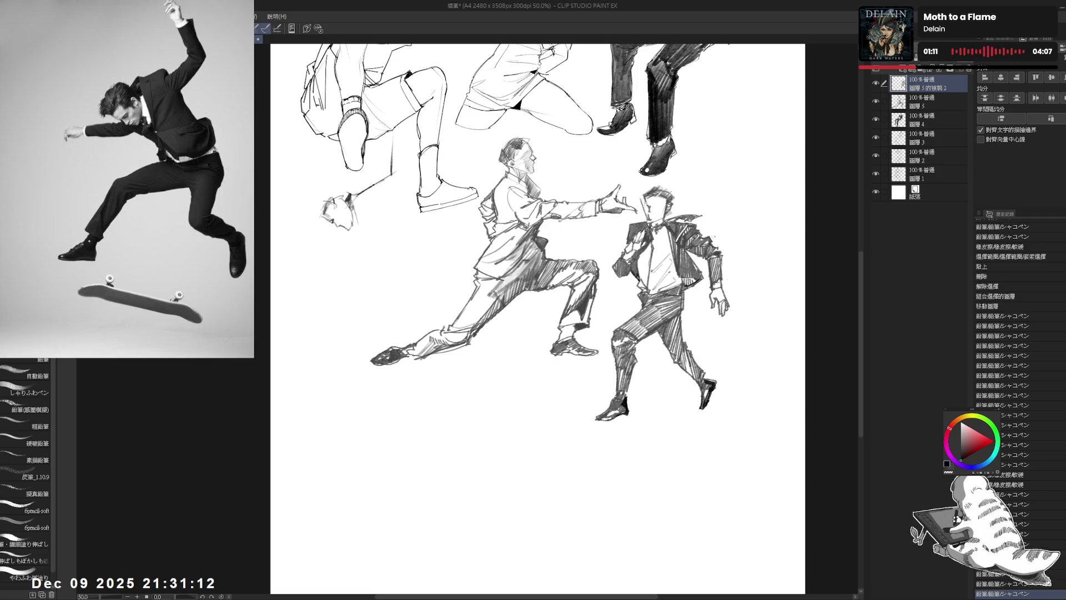
left_click_drag(374, 186, 372, 199)
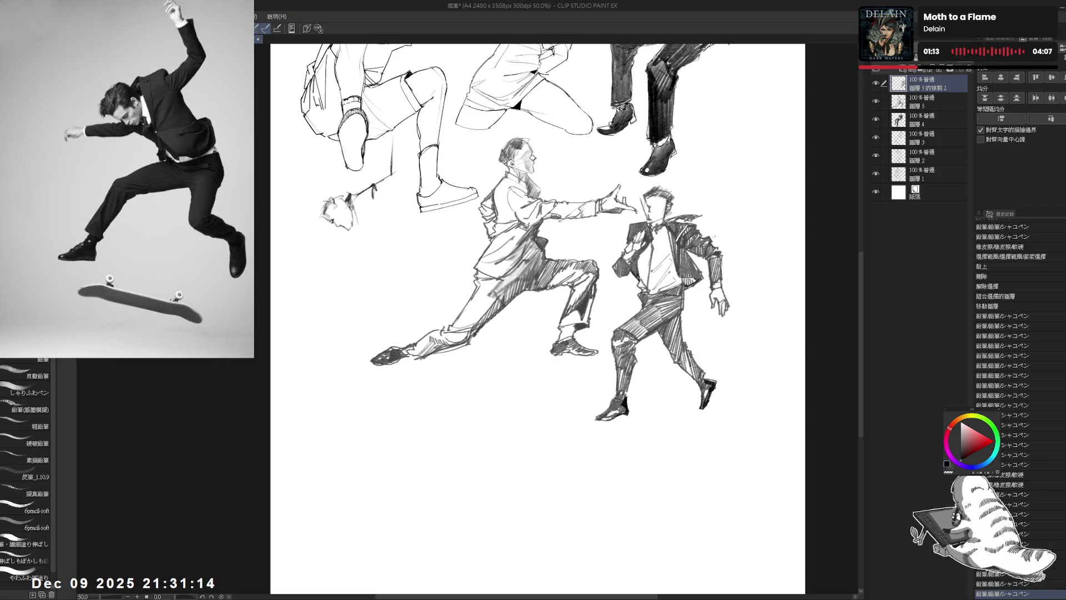
left_click(343, 252)
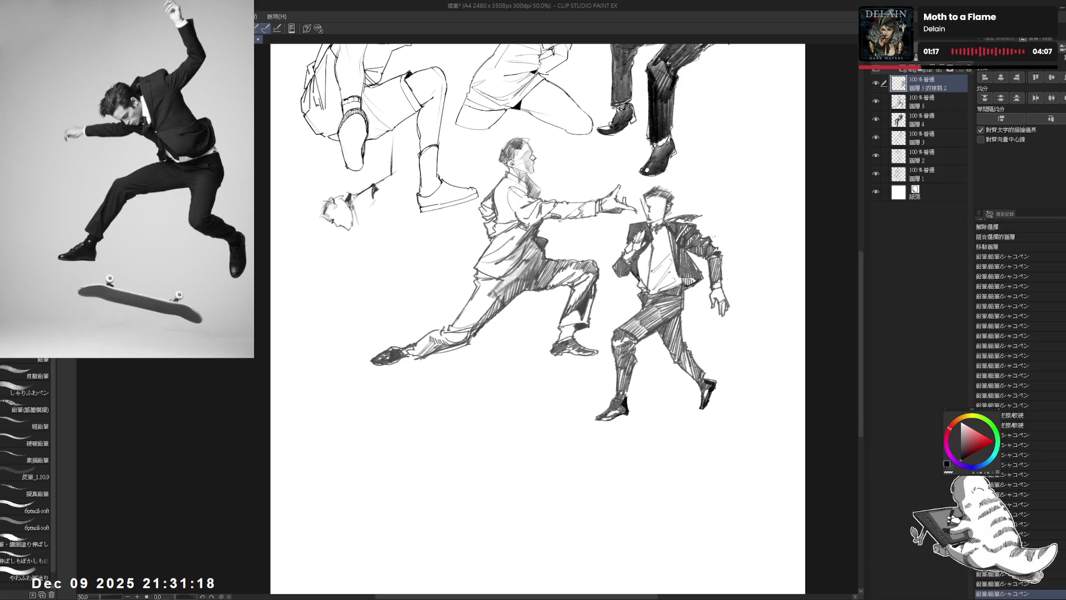
left_click_drag(360, 201, 361, 233)
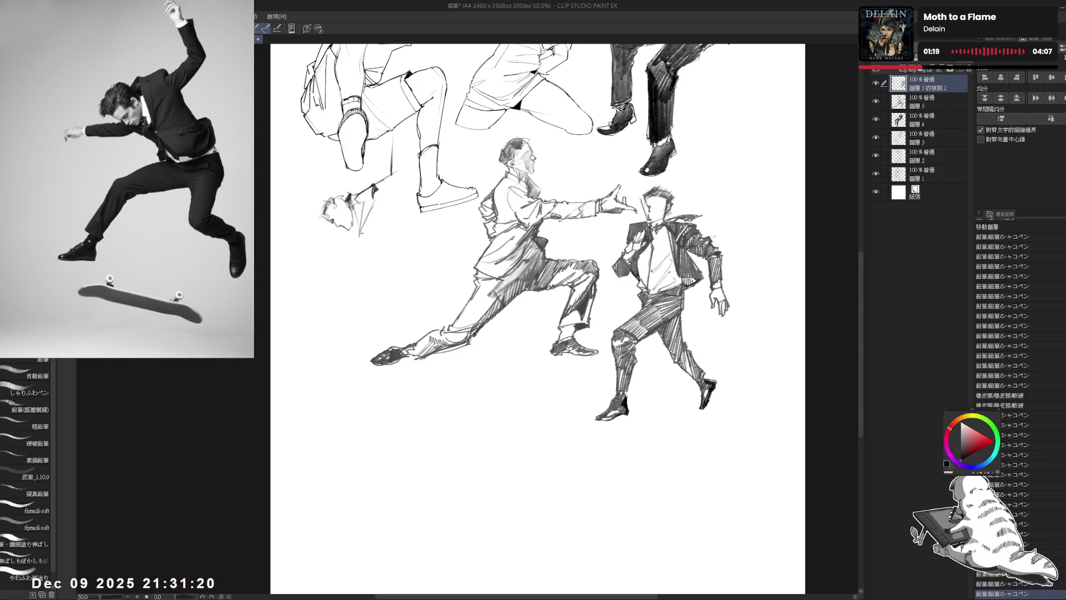
- Erase the stray diagonal stroke and add torso and jacket strokes to the small figure
key("e")
left_click_drag(382, 181, 393, 174)
key("p")
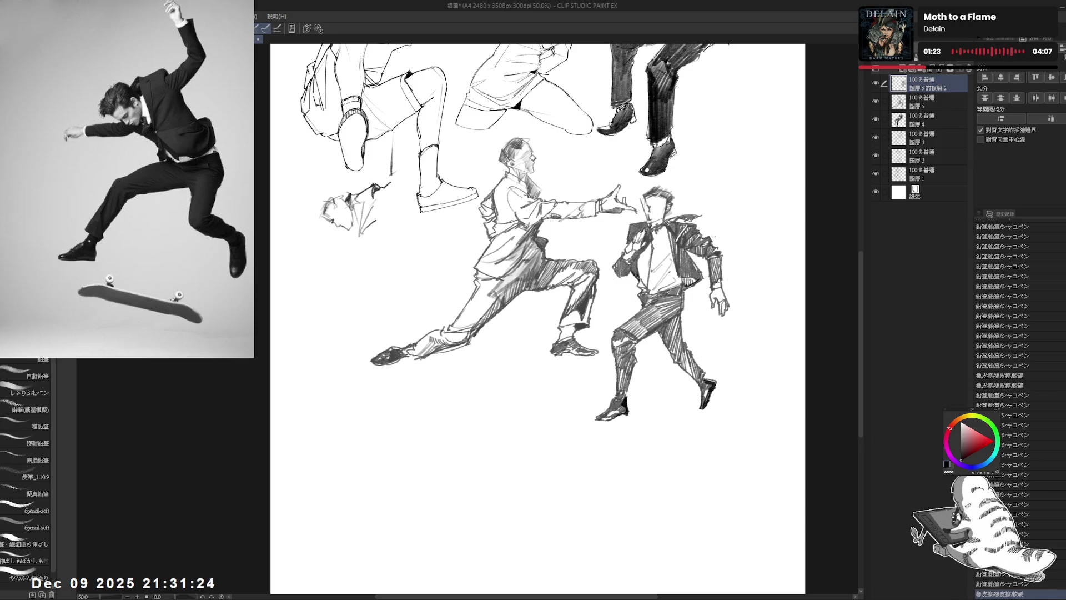
left_click_drag(389, 182, 381, 210)
left_click_drag(400, 145, 391, 165)
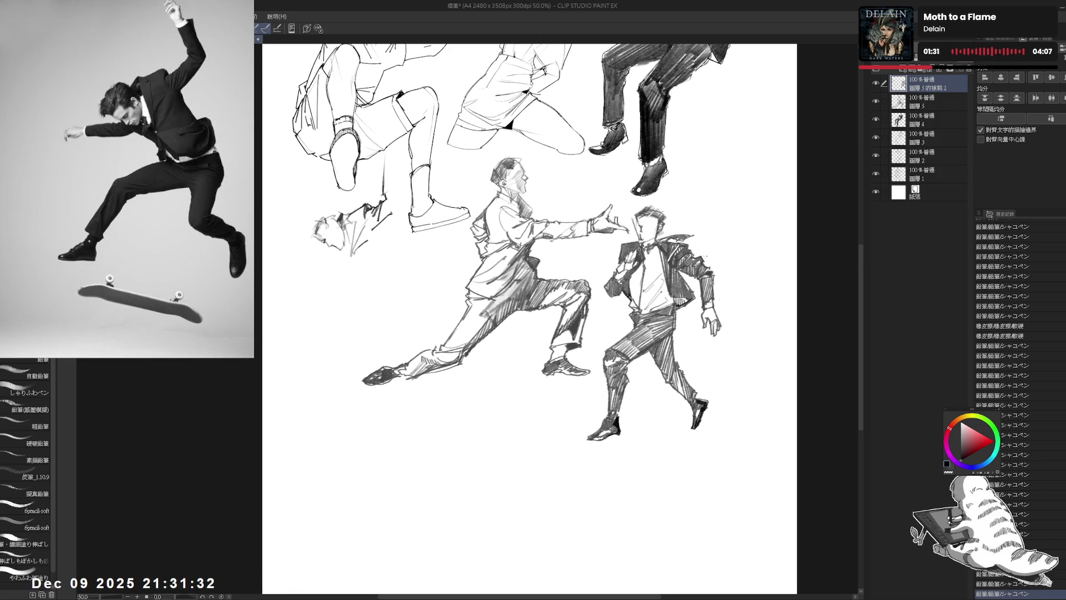
mouse_move(386, 176)
left_mouse_down()
mouse_move(380, 197)
mouse_move(403, 204)
left_mouse_up()
key("ctrl+z")
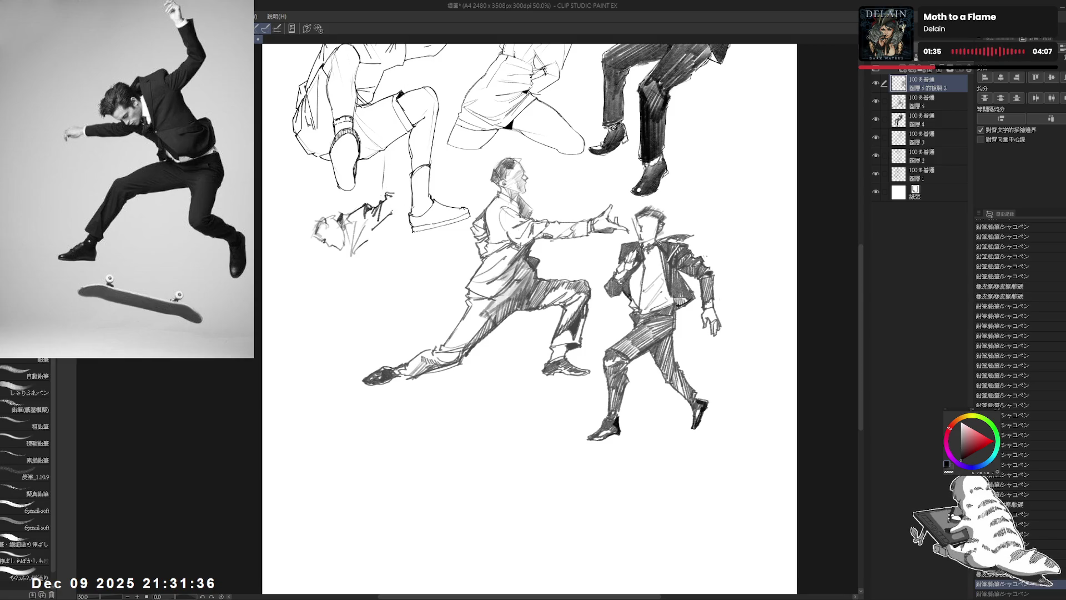
key("ctrl+y")
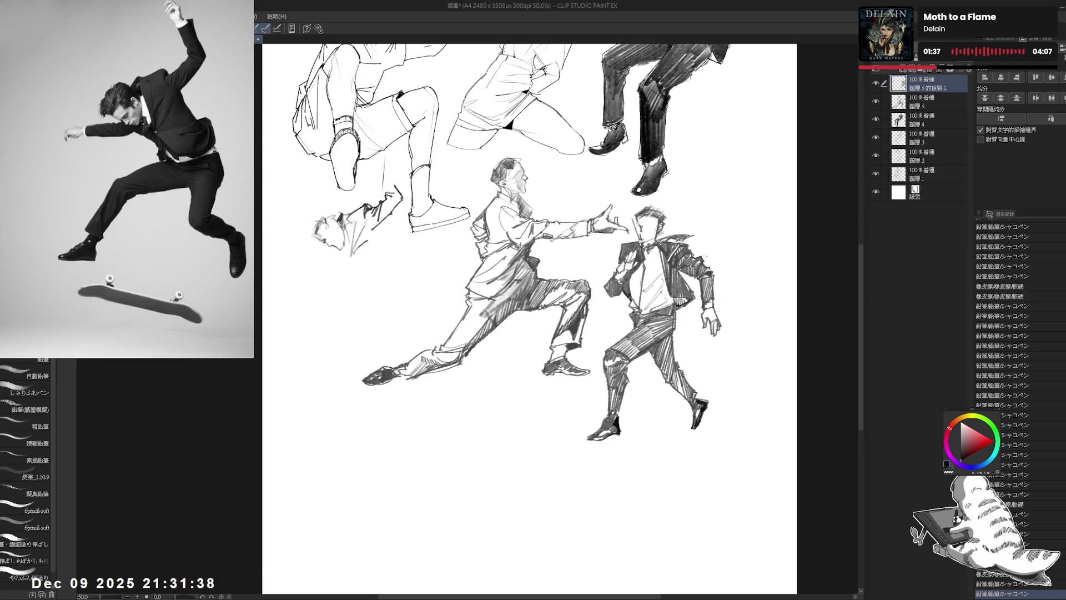
scroll(562, 319, "up", 1)
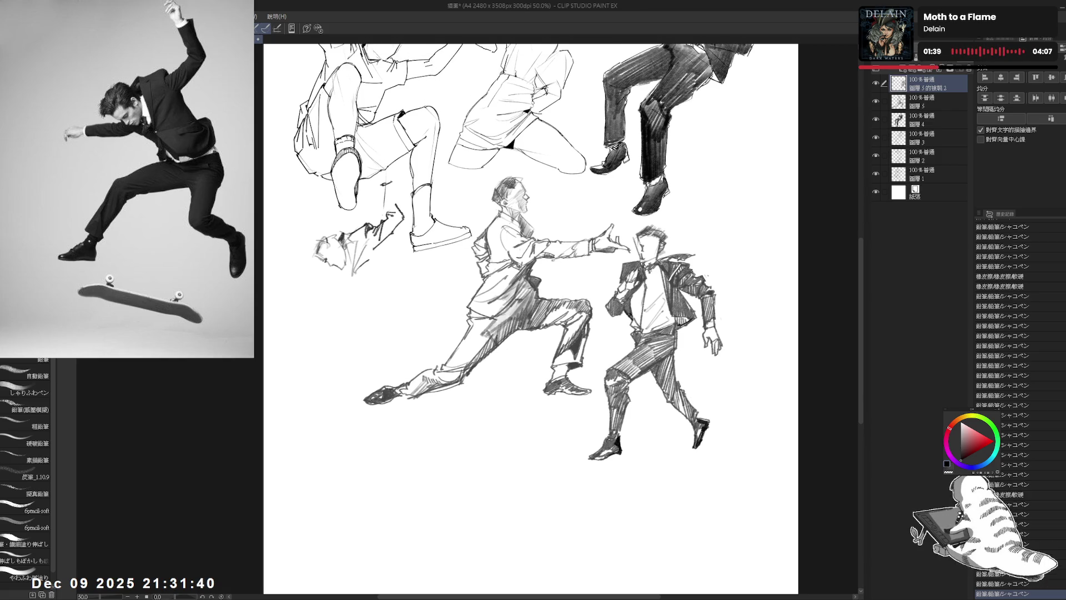
mouse_move(381, 188)
left_mouse_down()
mouse_move(398, 212)
mouse_move(387, 183)
left_mouse_up()
key("ctrl+z")
left_click_drag(653, 344, 651, 333)
- Lasso the small bent figure and copy-paste it onto a new layer
key("m")
left_click_drag(339, 197, 347, 161)
key("ctrl+c")
key("ctrl+v")
left_click(933, 102)
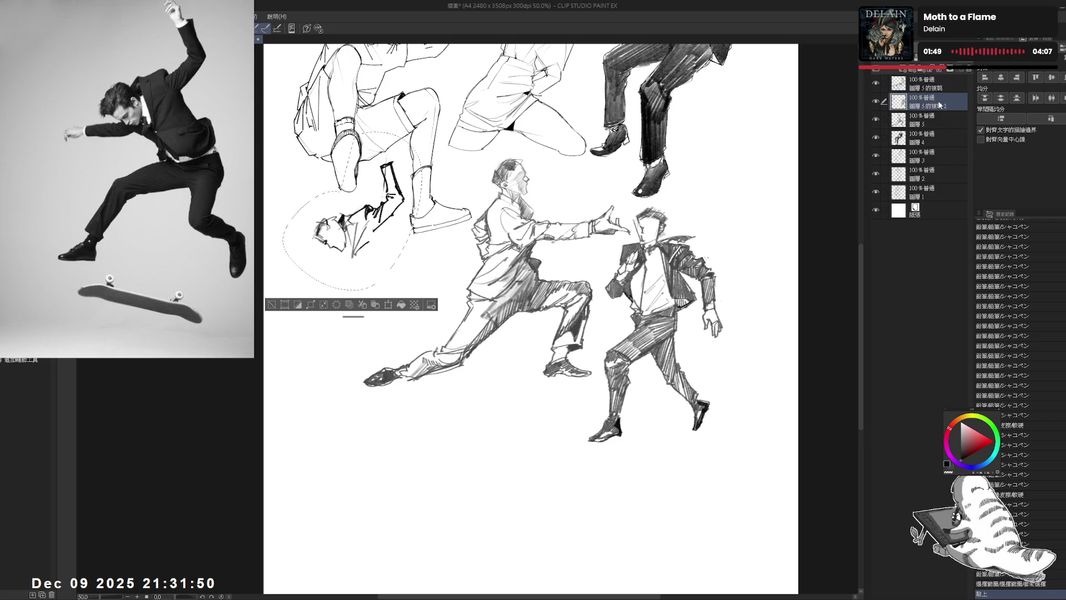
- Delete the original figure and transform the pasted copy slightly down and to the left
key("Delete")
left_click(933, 83)
key("ctrl+d")
key("ctrl+t")
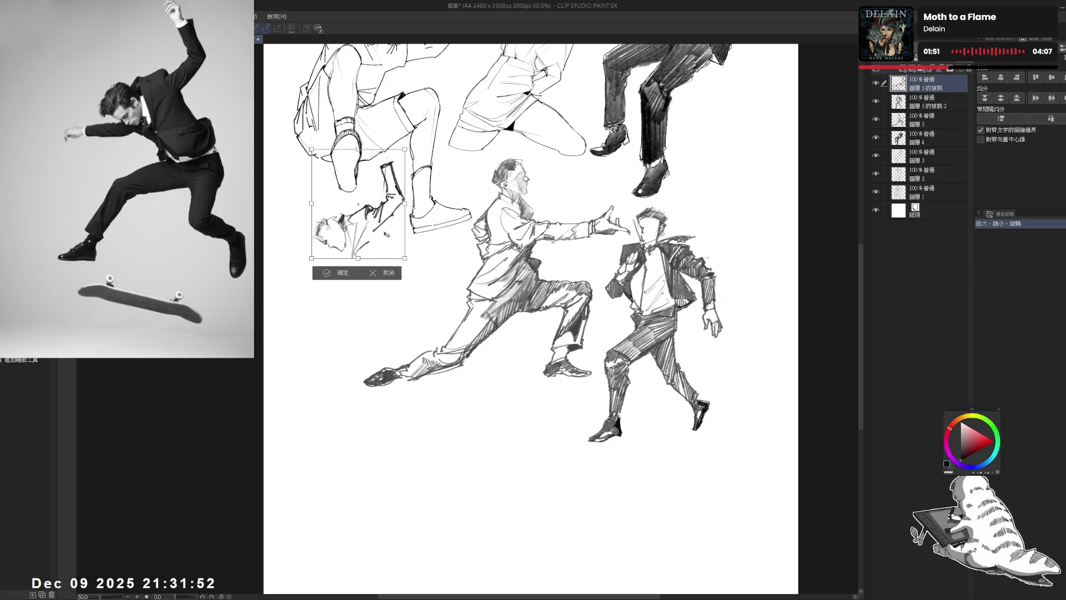
left_click_drag(388, 228, 380, 255)
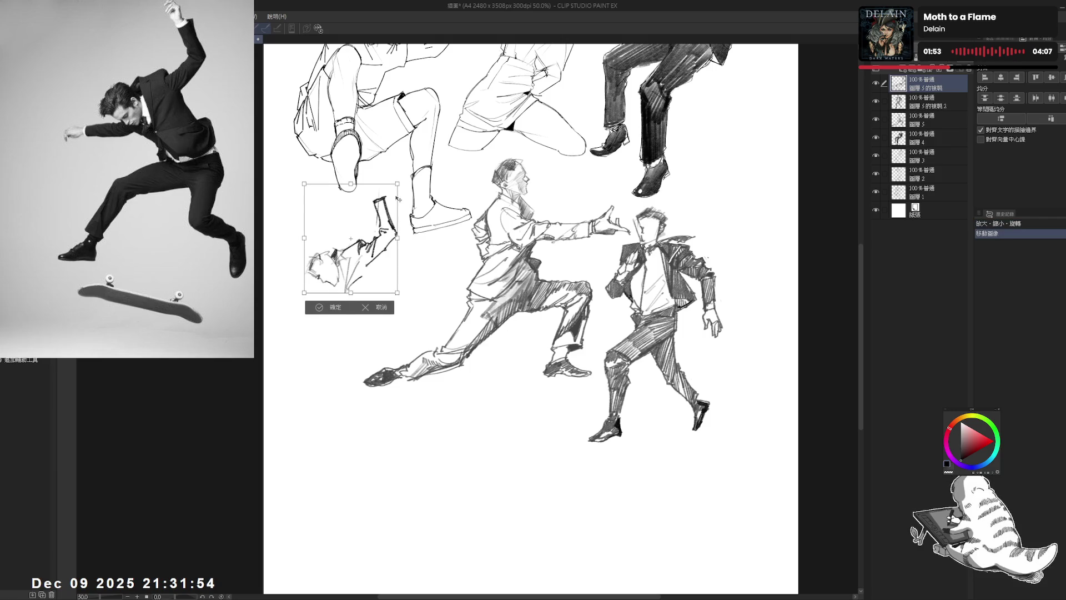
left_click(320, 306)
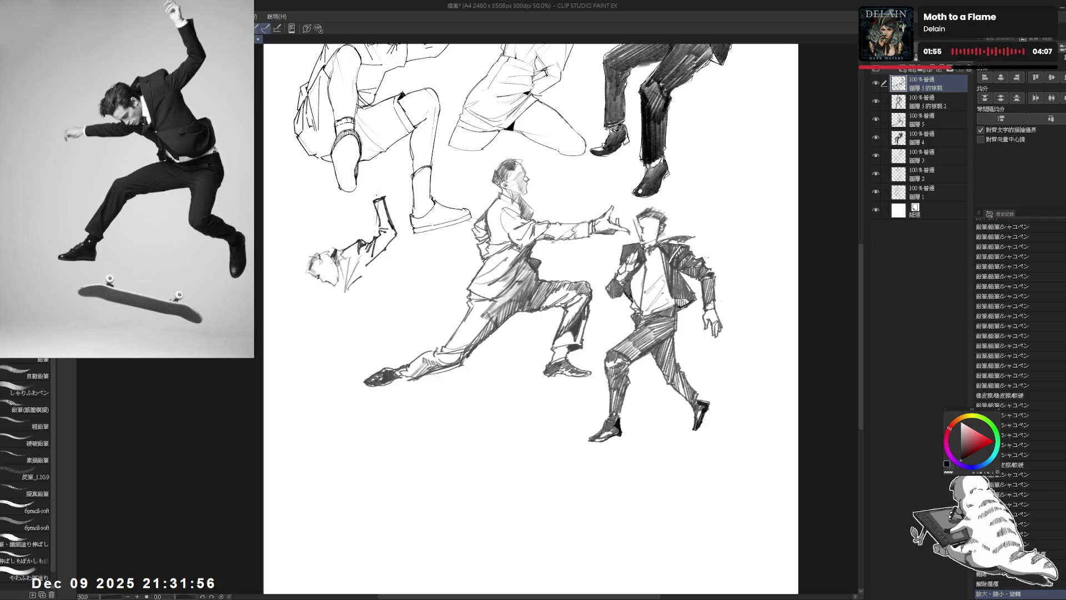
- Add small pencil strokes near the small figure's head and upper body
left_click_drag(715, 293, 717, 300)
left_click_drag(369, 185, 380, 174)
left_click_drag(372, 180, 381, 176)
key("Delete")
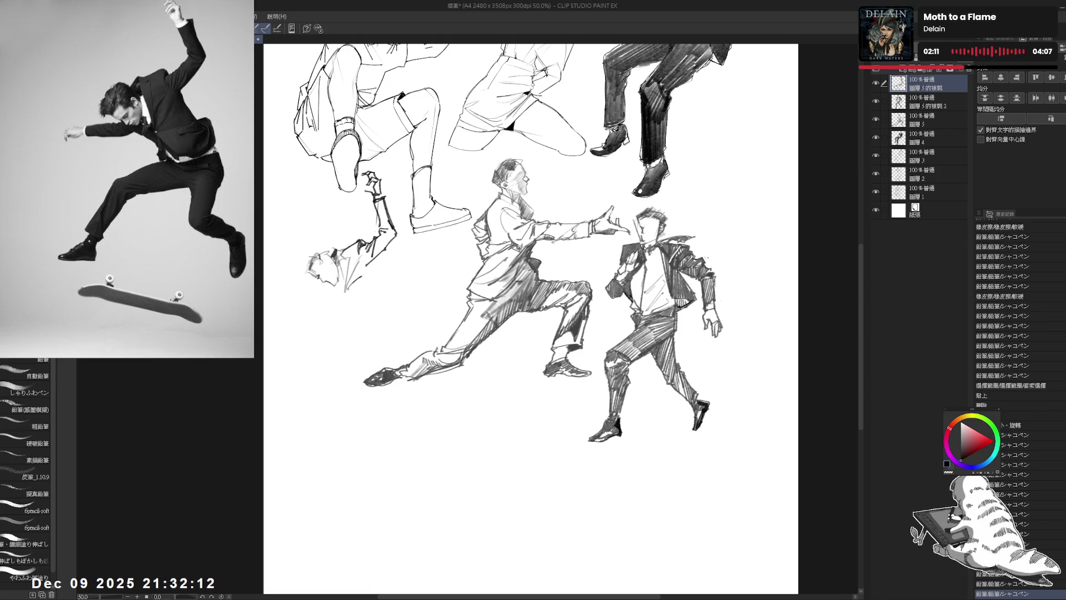
key("ctrl+z")
key("ctrl+y")
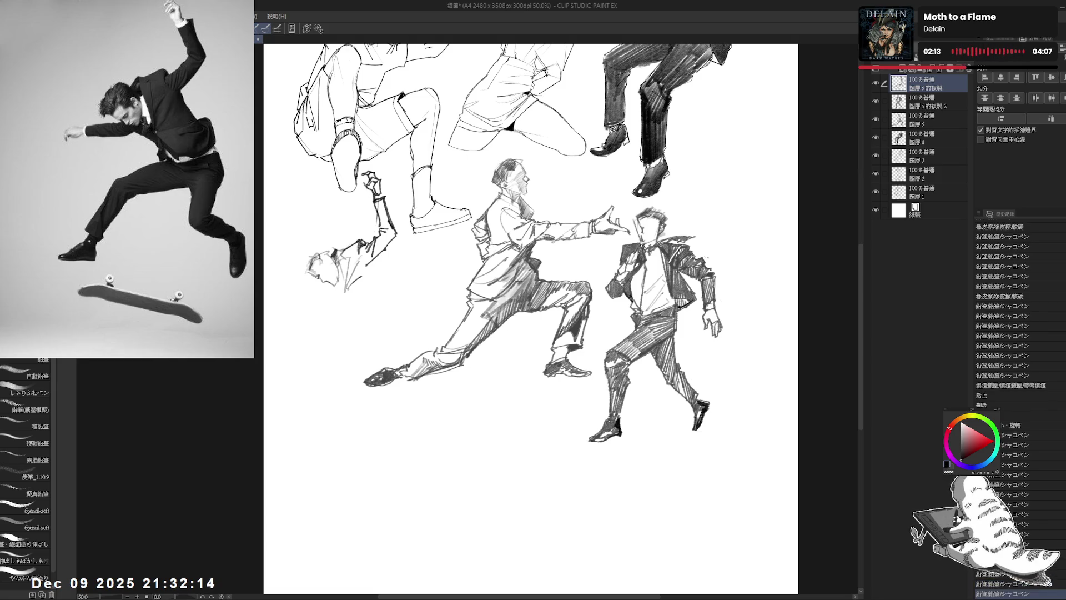
scroll(531, 318, "down", 1)
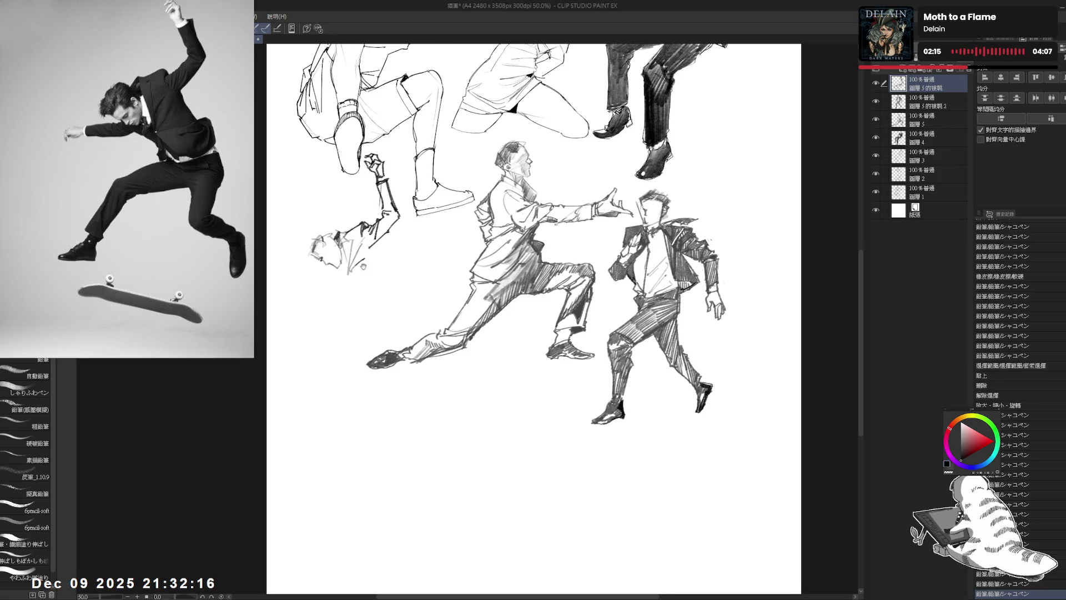
scroll(531, 318, "down", 1)
left_click_drag(389, 208, 384, 227)
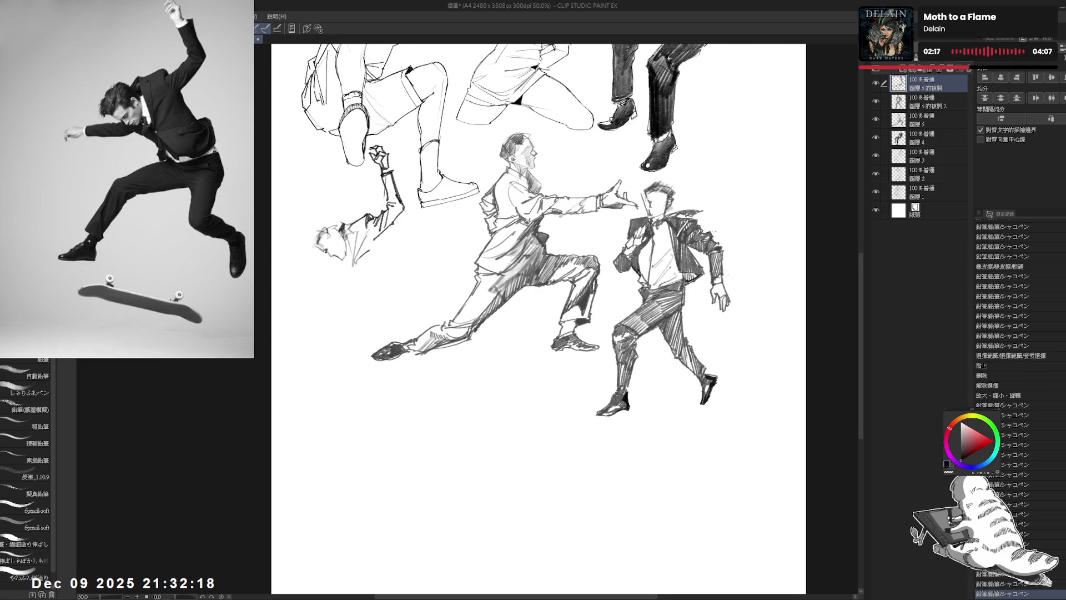
scroll(531, 319, "down", 1)
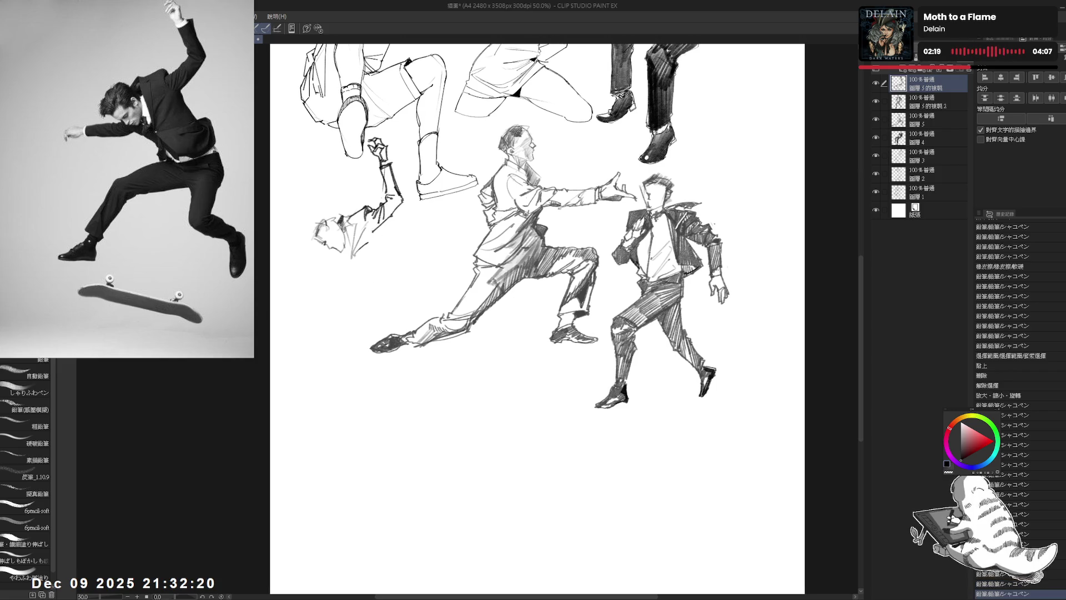
scroll(376, 246, "down", 1)
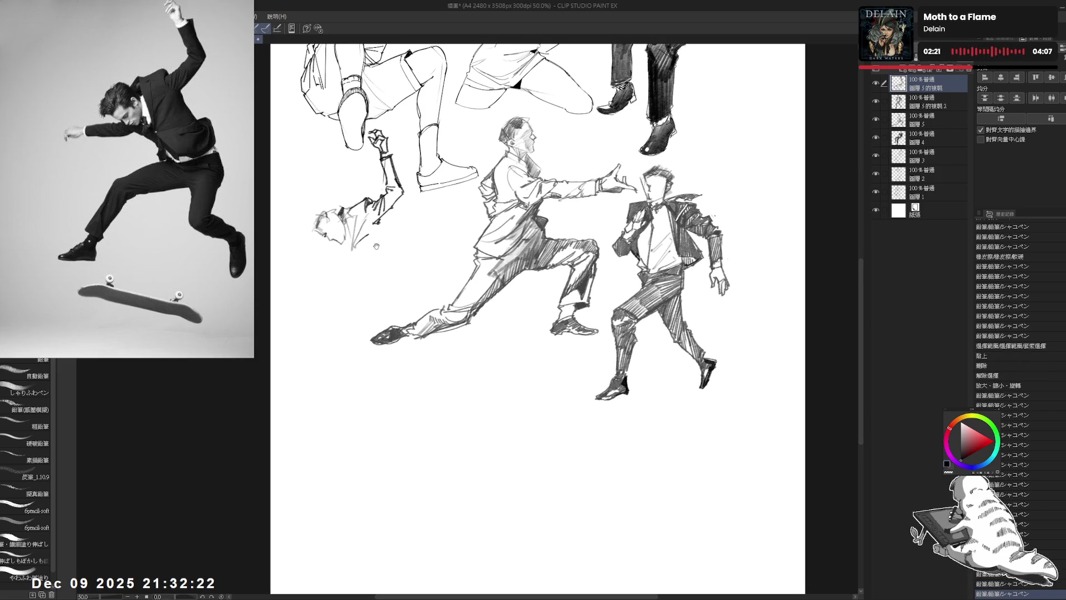
scroll(376, 246, "left", 1)
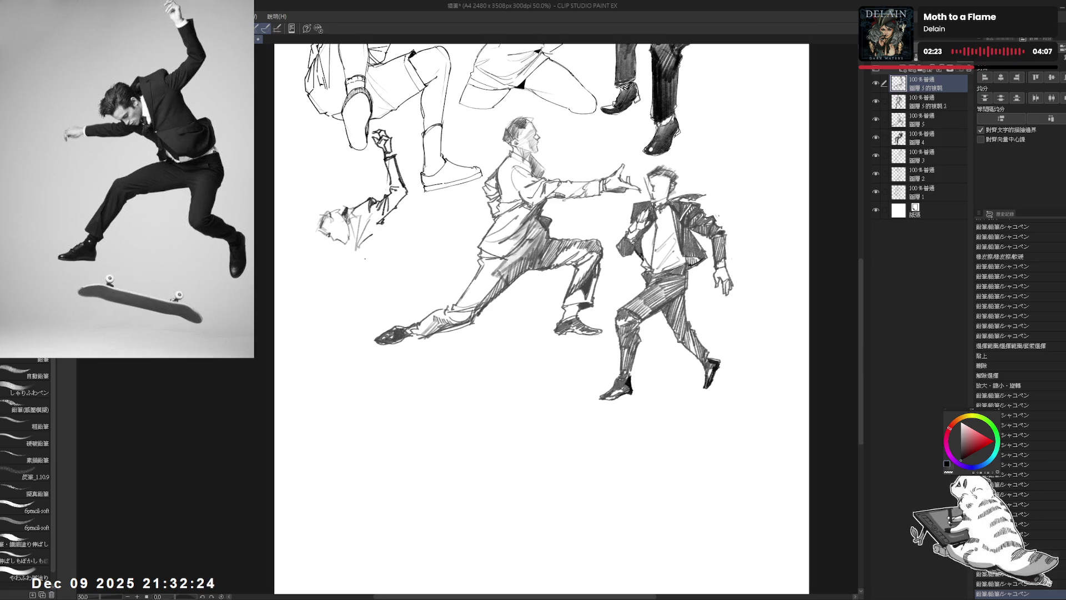
- Sketch two long lines running down from the small figure for its jacket
left_click_drag(342, 241, 343, 269)
key("e")
key("p")
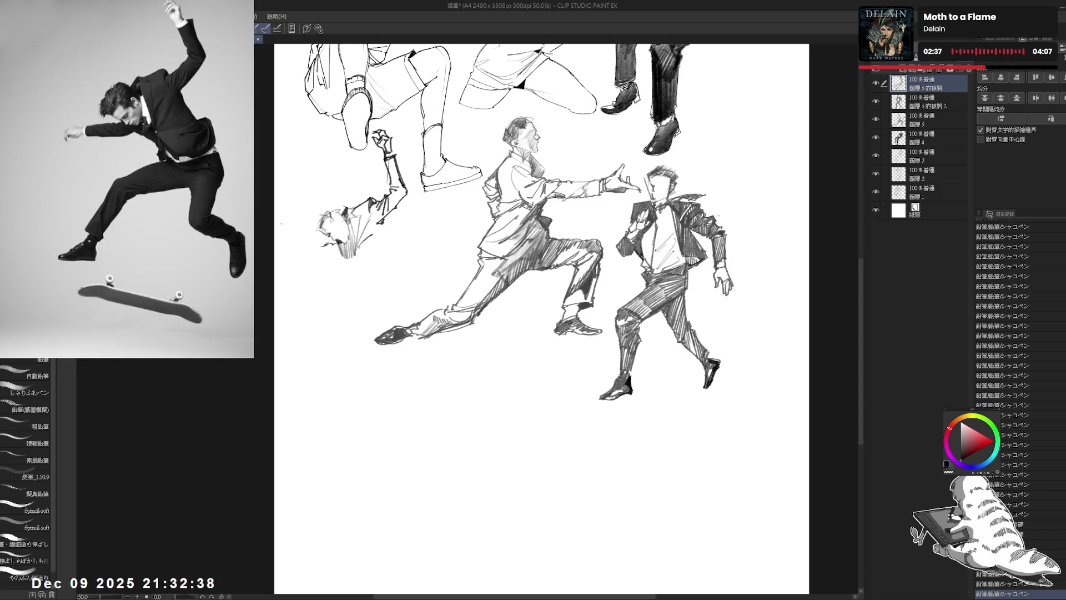
left_click_drag(295, 245, 302, 248)
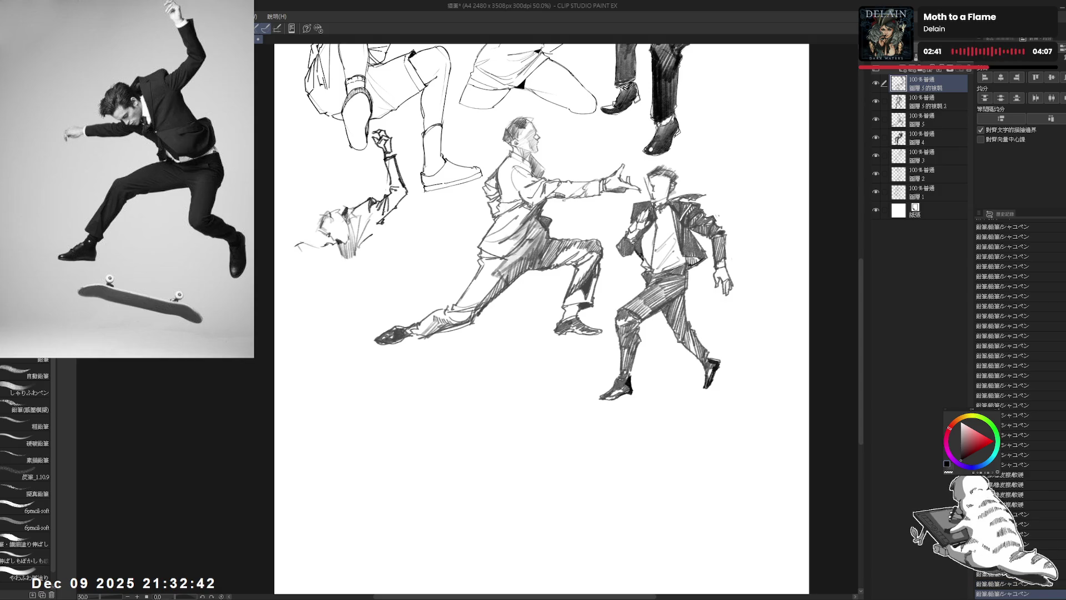
left_click_drag(380, 212, 394, 269)
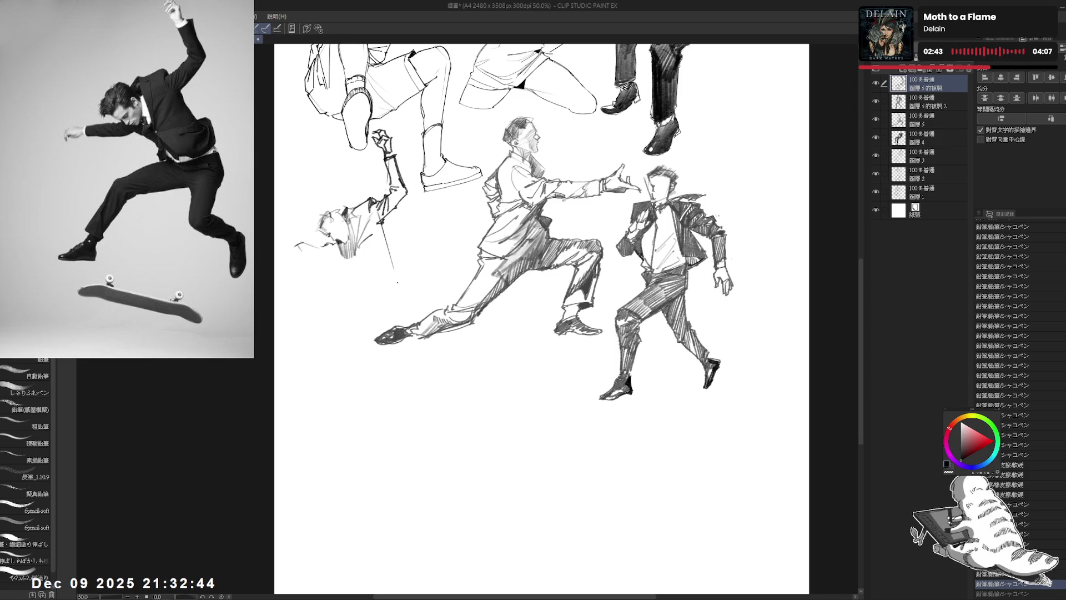
left_click_drag(381, 218, 399, 303)
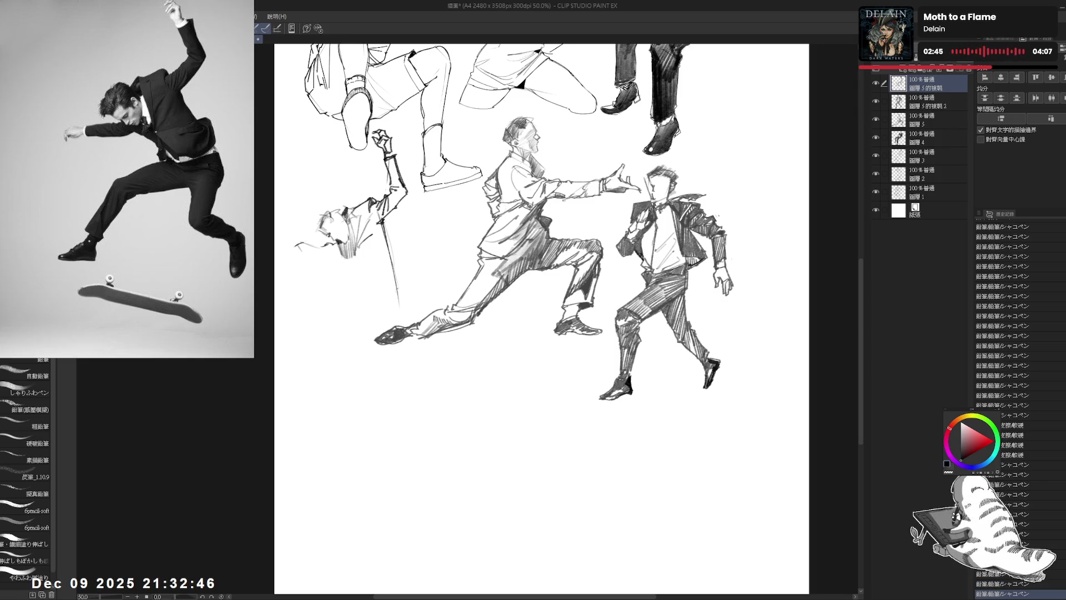
key("e")
key("p")
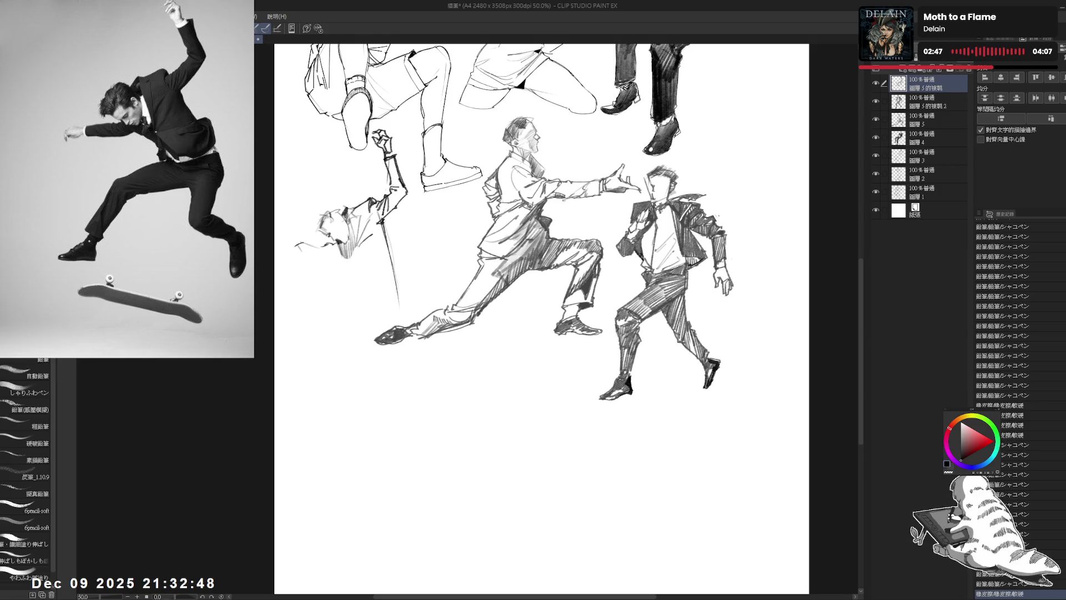
- Sketch the left figure's shoulder and hand, darkening the hand with repeated strokes
mouse_move(358, 246)
left_mouse_down()
mouse_move(352, 255)
mouse_move(399, 258)
left_mouse_up()
left_click_drag(393, 256, 415, 254)
mouse_move(364, 264)
left_mouse_down()
mouse_move(380, 277)
mouse_move(349, 262)
mouse_move(364, 271)
left_mouse_up()
key("ctrl+z")
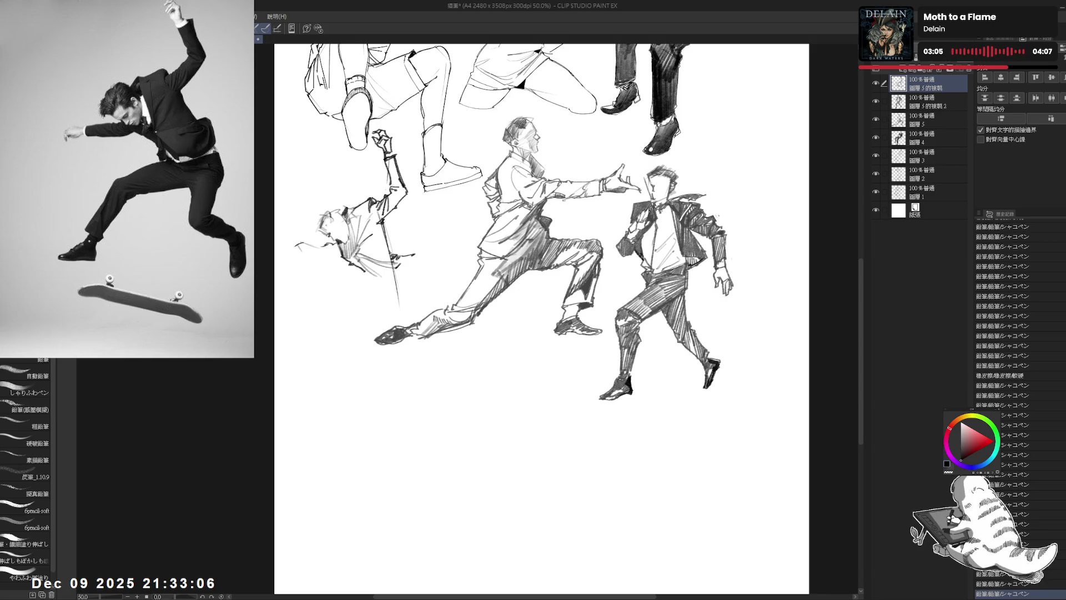
left_click_drag(358, 260, 363, 276)
left_click_drag(359, 269, 363, 276)
left_click_drag(360, 269, 363, 276)
left_click_drag(360, 269, 364, 275)
- Add further arm strokes to the left figure, erasing small stray marks
left_click(403, 234)
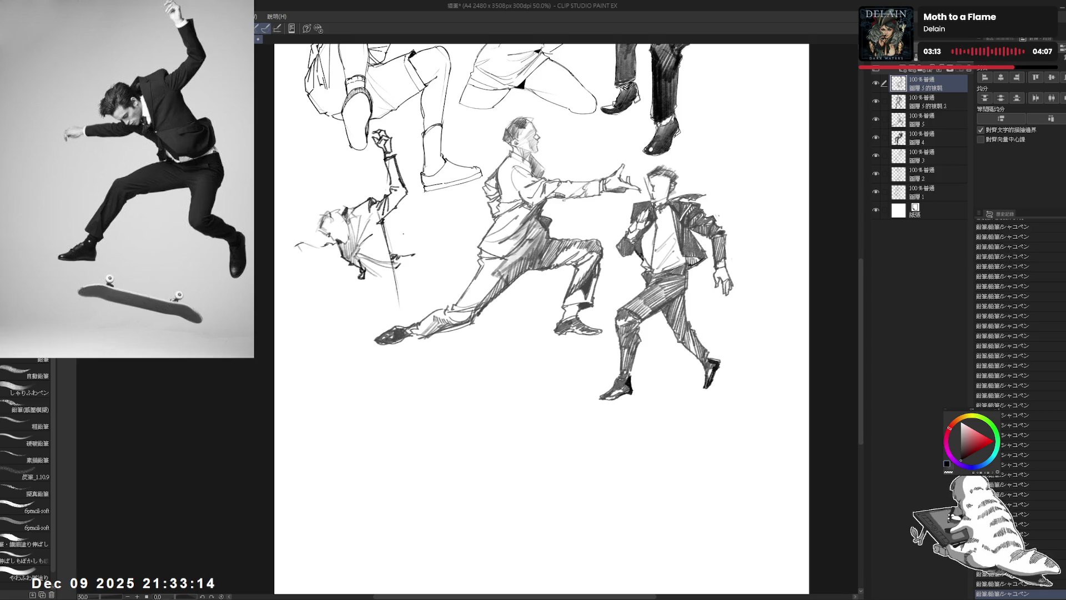
left_click_drag(393, 232, 366, 224)
key("e")
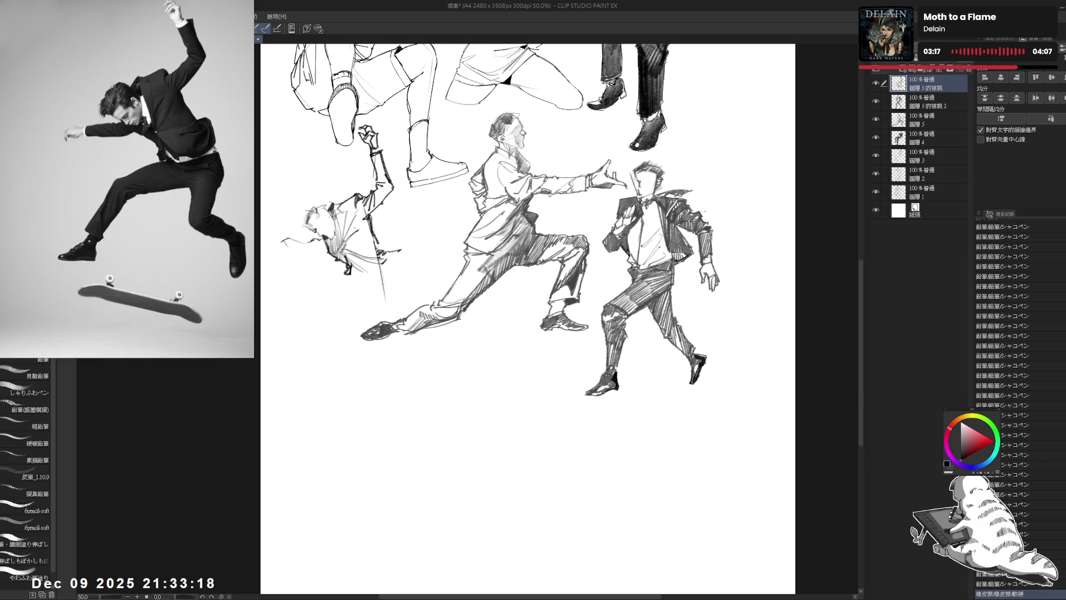
mouse_move(371, 233)
left_mouse_down()
mouse_move(408, 255)
mouse_move(388, 255)
left_mouse_up()
key("e")
key("p")
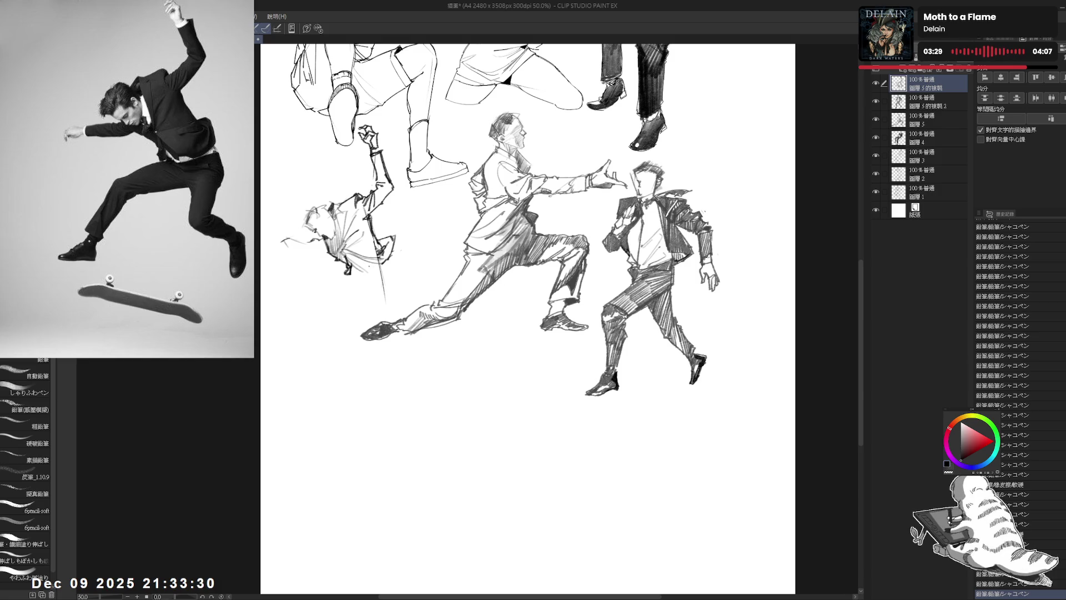
mouse_move(366, 269)
left_mouse_down()
mouse_move(388, 265)
mouse_move(389, 254)
left_mouse_up()
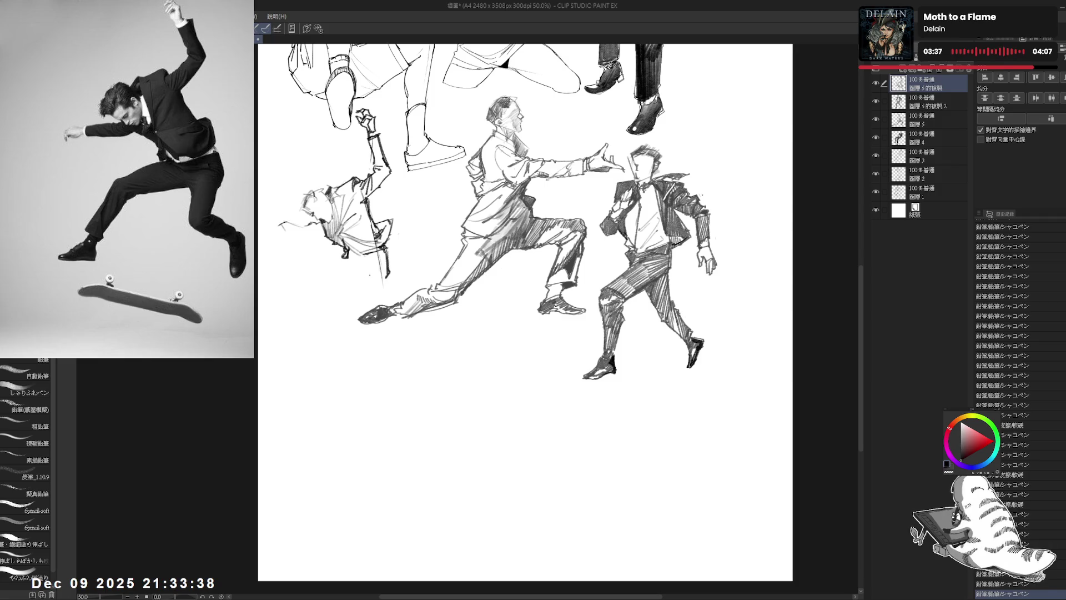
- Tilt the canvas and hatch the left figure's torso, erasing an unwanted stroke
mouse_move(366, 265)
left_mouse_down()
mouse_move(350, 268)
mouse_move(368, 258)
mouse_move(363, 272)
mouse_move(389, 311)
left_mouse_up()
mouse_move(332, 205)
left_mouse_down()
mouse_move(350, 213)
mouse_move(351, 239)
left_mouse_up()
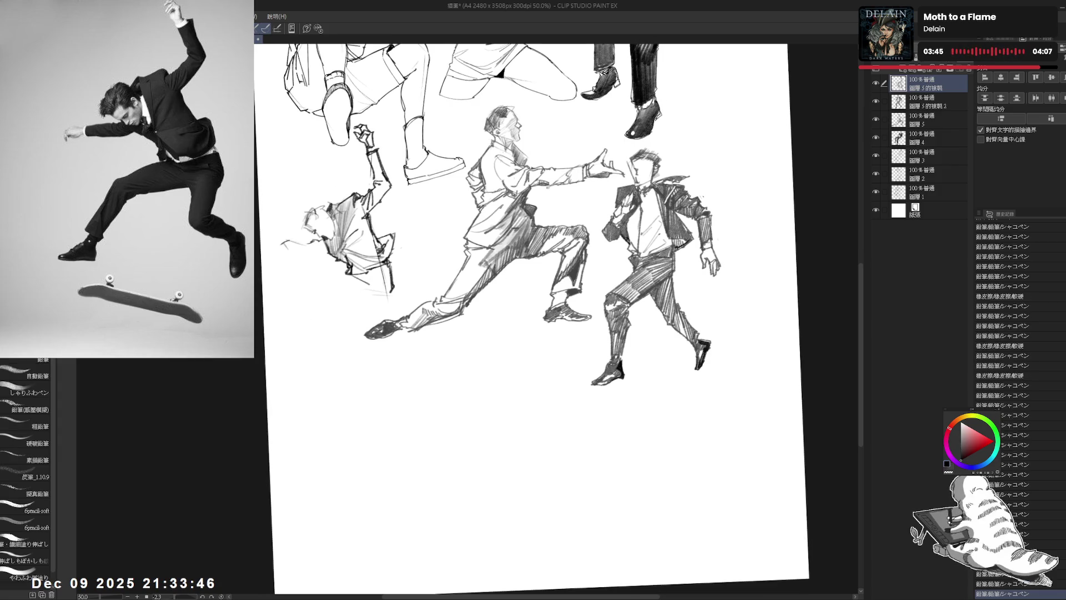
left_click_drag(367, 196, 366, 218)
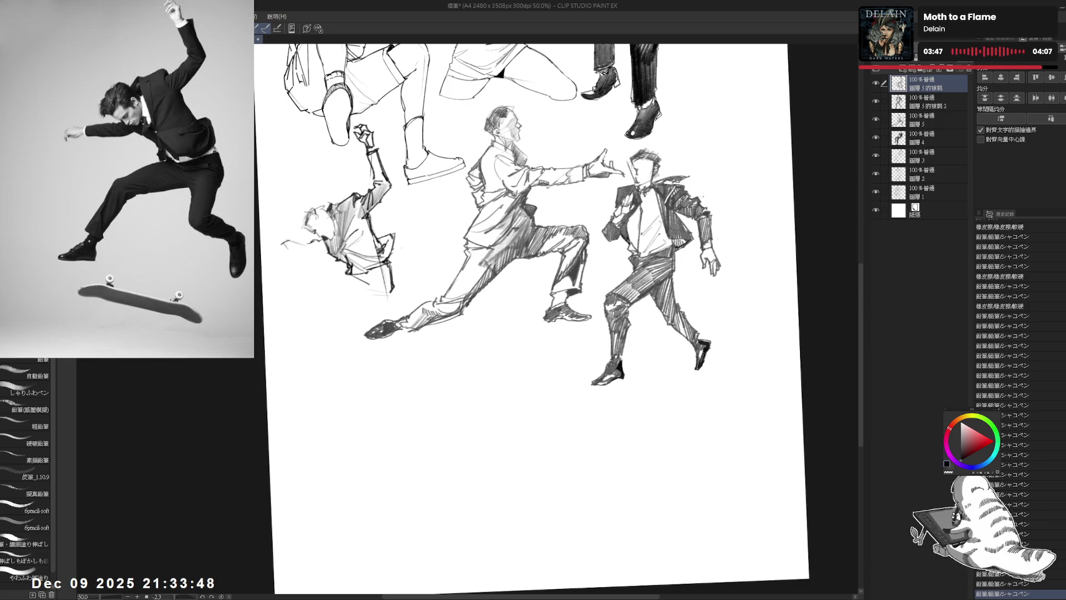
left_click_drag(371, 153, 375, 164)
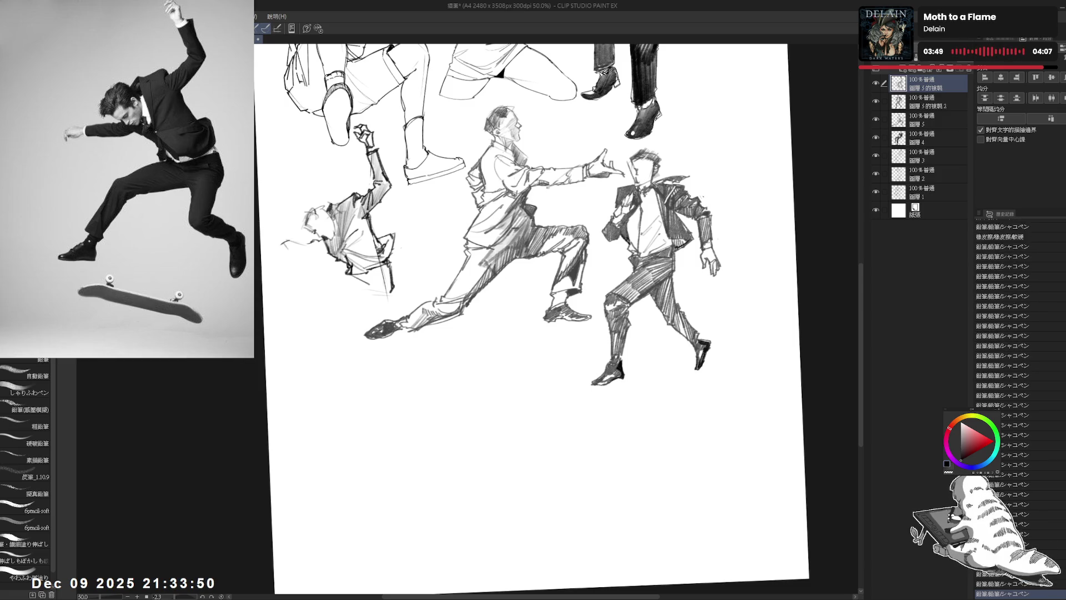
mouse_move(341, 217)
left_mouse_down()
mouse_move(352, 255)
mouse_move(365, 258)
mouse_move(354, 274)
mouse_move(364, 240)
left_mouse_up()
key("e")
key("p")
mouse_move(361, 221)
left_mouse_down()
mouse_move(373, 262)
mouse_move(393, 259)
mouse_move(373, 256)
left_mouse_up()
- Hatch dark shading on the left figure's head and sketch its outstretched hand
mouse_move(294, 225)
left_mouse_down()
mouse_move(294, 259)
mouse_move(303, 258)
left_mouse_up()
mouse_move(304, 249)
left_mouse_down()
mouse_move(307, 259)
mouse_move(323, 258)
mouse_move(322, 247)
left_mouse_up()
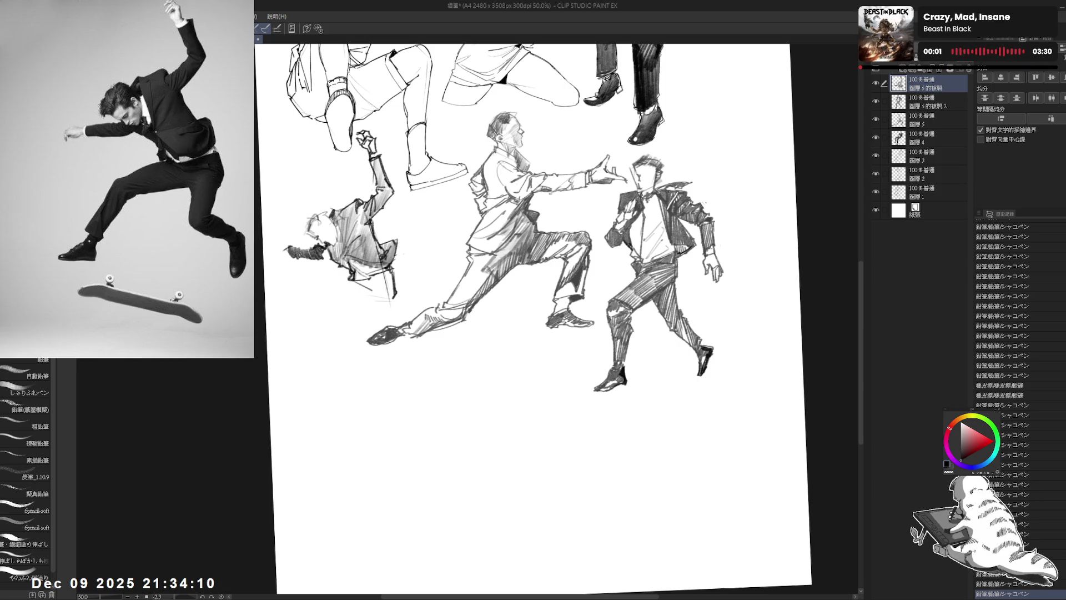
left_click_drag(322, 254, 354, 257)
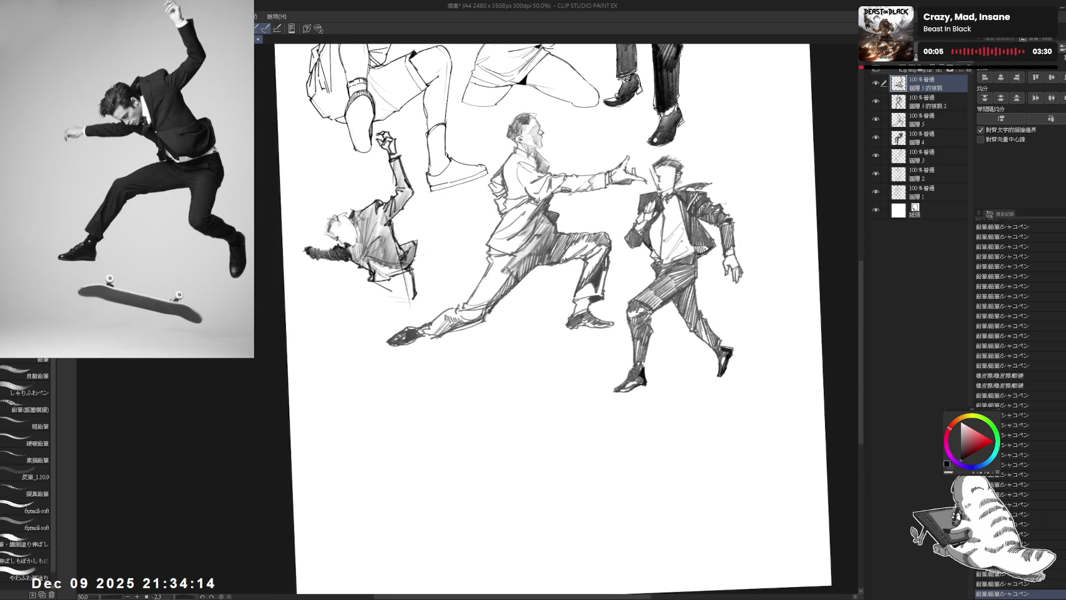
left_click(297, 256)
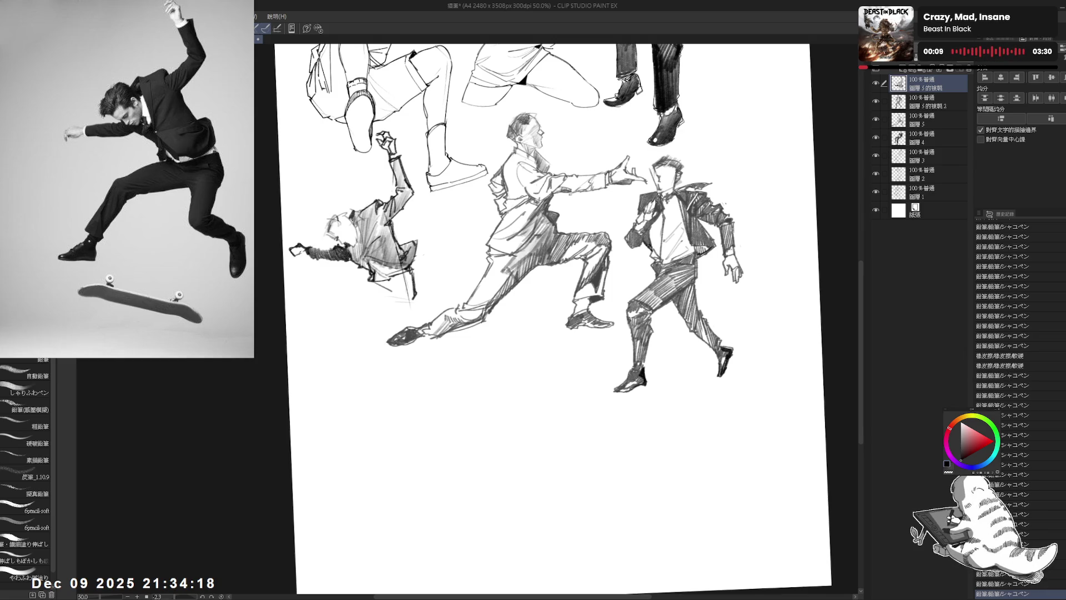
left_click_drag(287, 248, 292, 256)
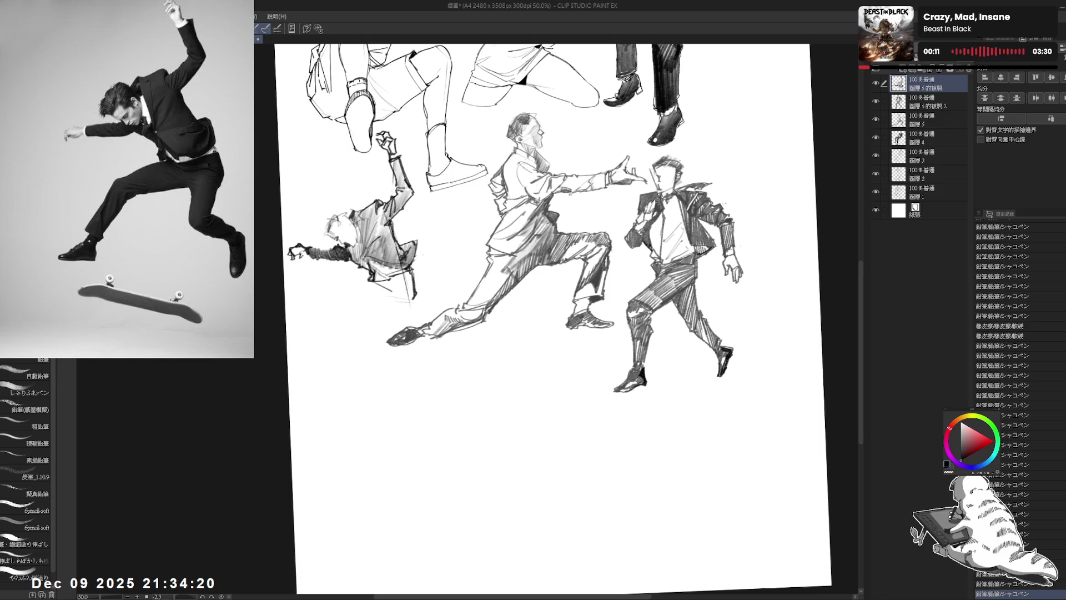
left_click_drag(336, 286, 310, 265)
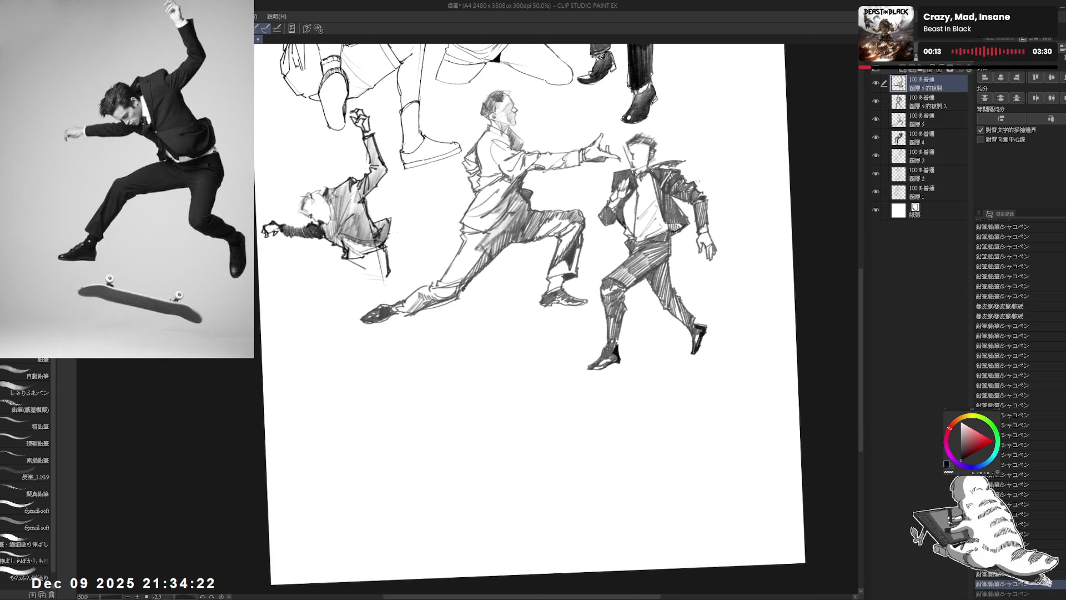
left_click_drag(271, 214, 273, 217)
left_click(350, 273)
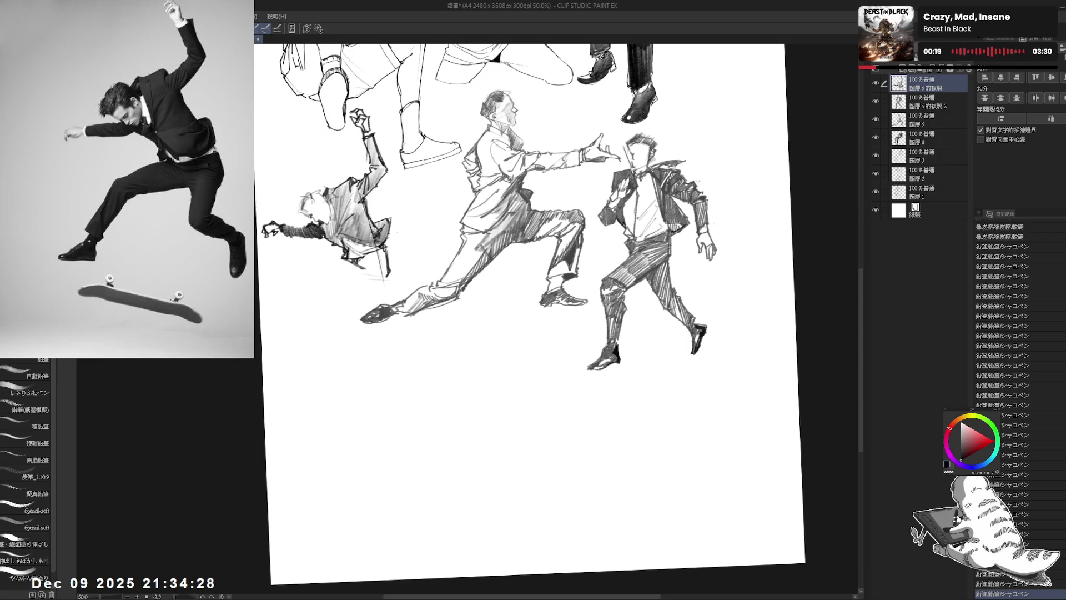
left_click_drag(360, 255, 371, 266)
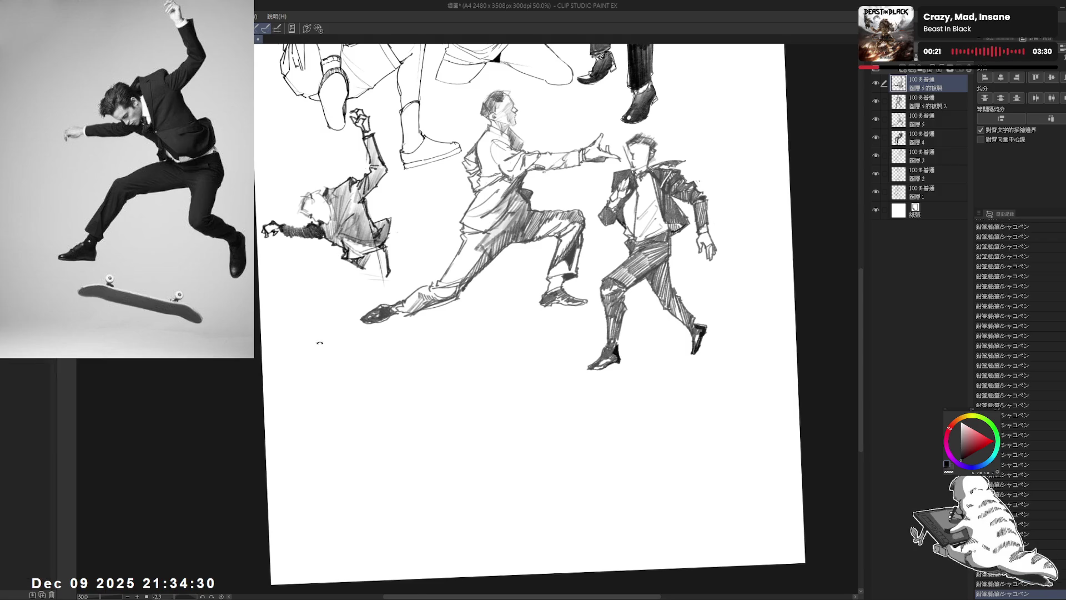
- Straighten the canvas and draw the left figure's leg and foot lines, erasing stray marks
left_click_drag(320, 343, 364, 275)
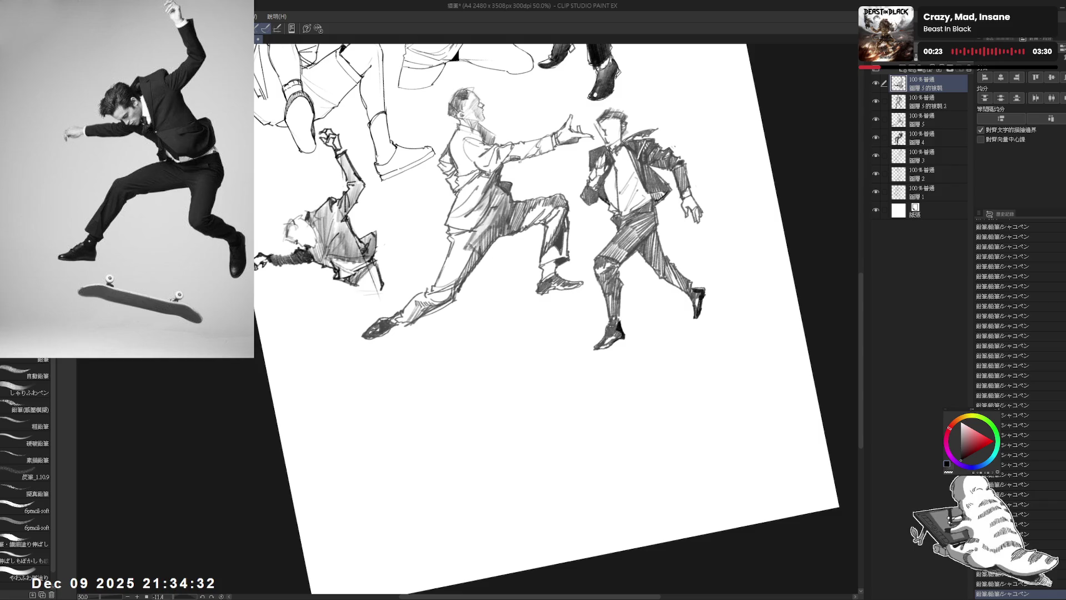
key("ctrl+at")
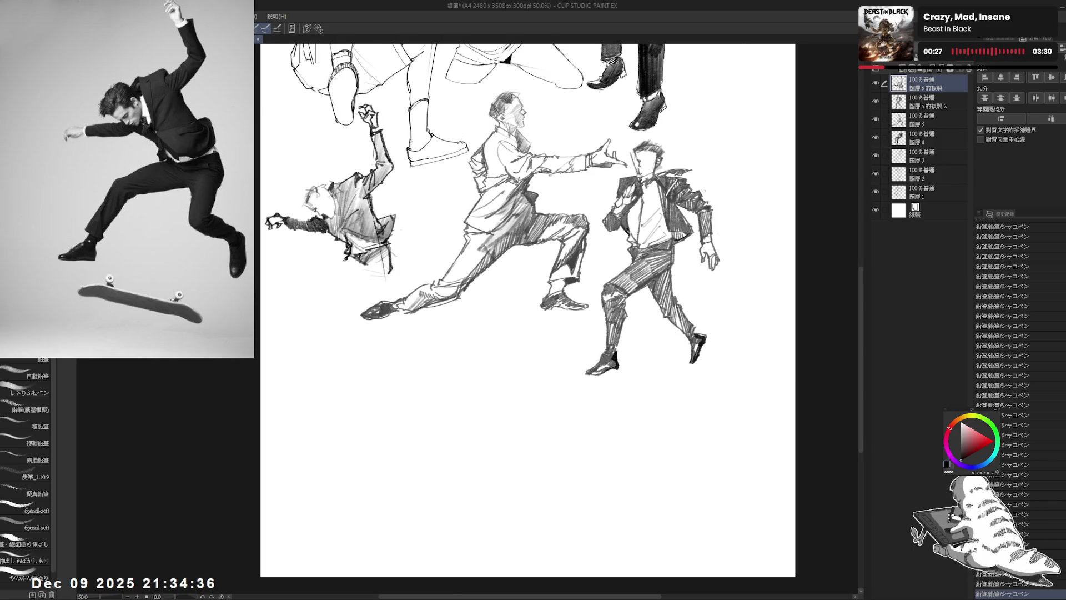
left_click_drag(344, 260, 312, 279)
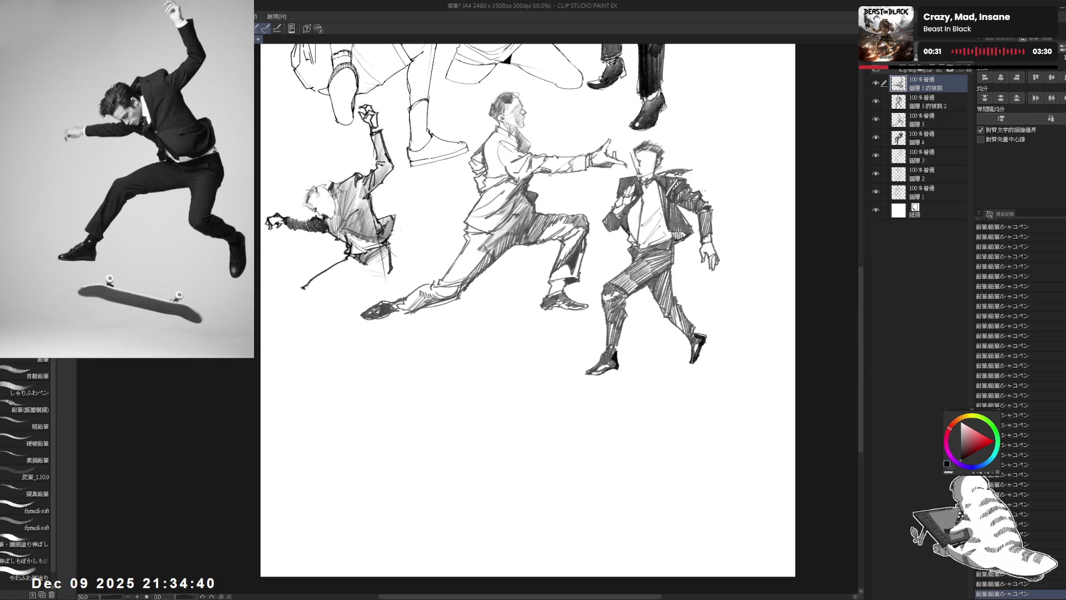
left_click_drag(298, 293, 335, 290)
left_click(352, 281)
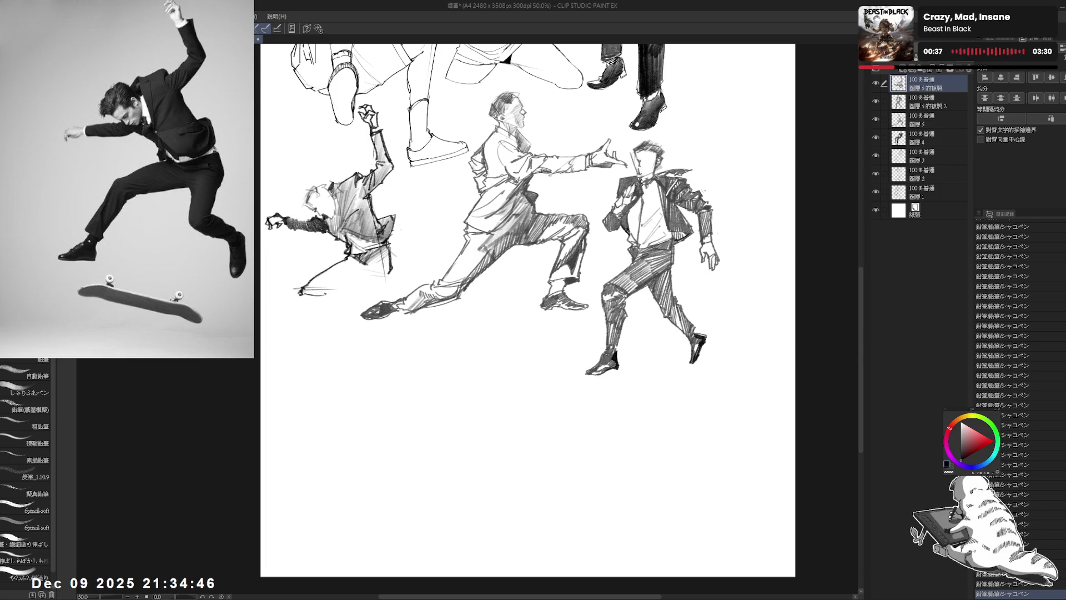
left_click_drag(315, 290, 364, 276)
key("e")
mouse_move(293, 286)
left_mouse_down()
mouse_move(308, 294)
mouse_move(291, 344)
left_mouse_up()
key("p")
key("ctrl+z")
key("ctrl+z")
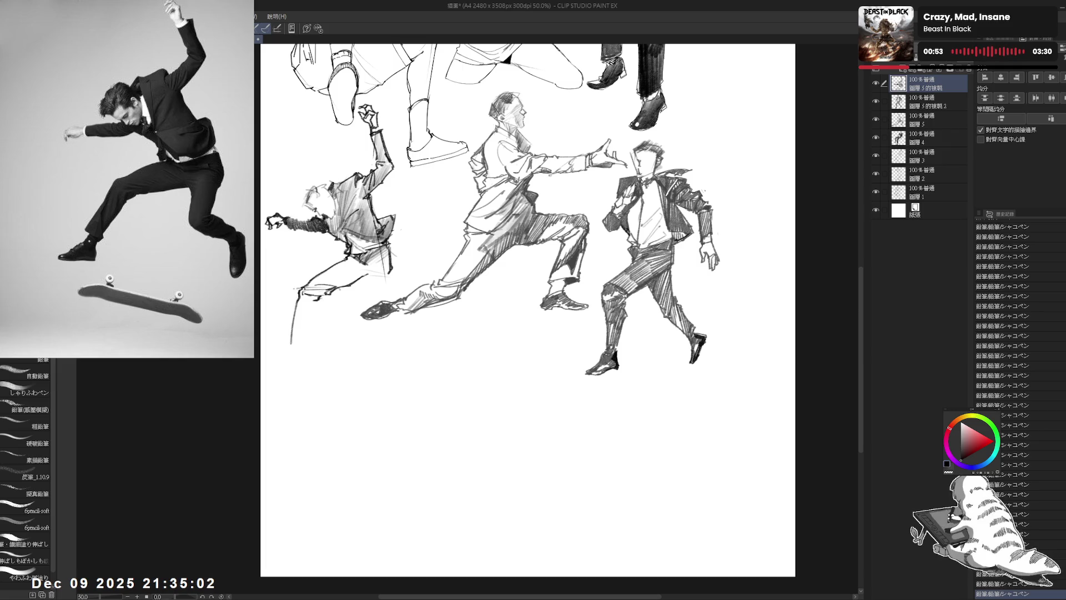
- Draw the leg contour and hatch it on a rotated canvas, then reset the rotation
left_click_drag(301, 294, 295, 320)
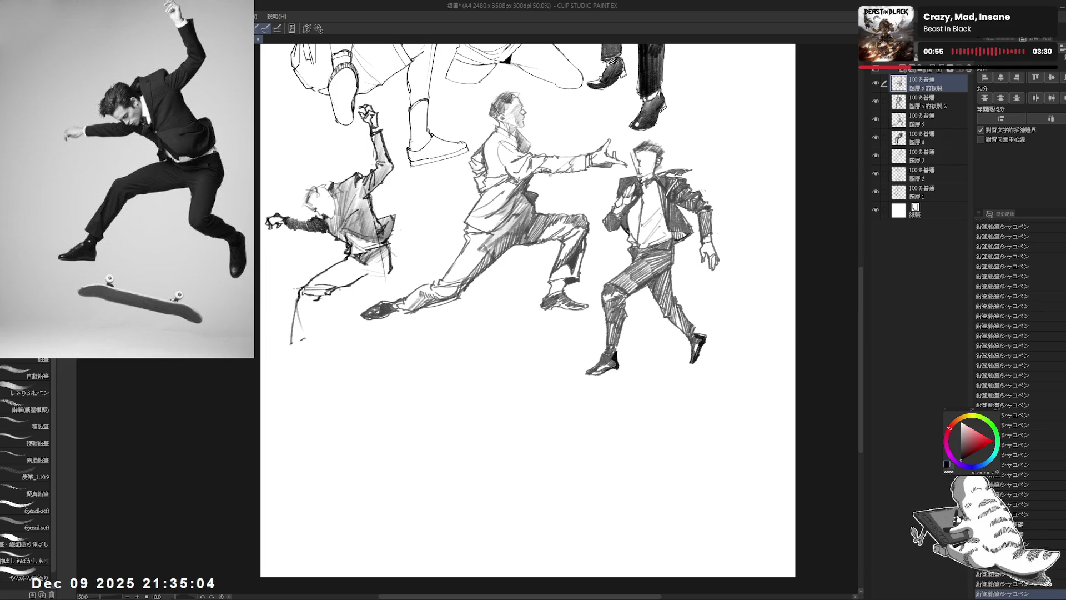
left_click_drag(312, 311, 303, 338)
left_click_drag(306, 315, 303, 323)
left_click_drag(527, 311, 516, 322)
left_click_drag(305, 294, 300, 316)
left_click_drag(533, 300, 522, 311)
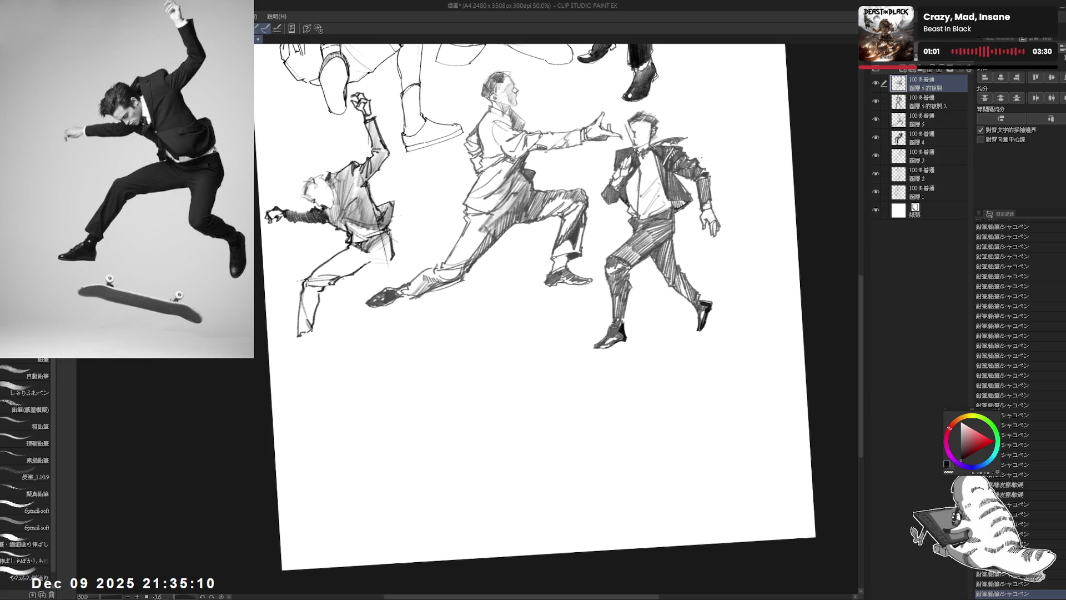
mouse_move(306, 288)
left_mouse_down()
mouse_move(300, 337)
mouse_move(304, 308)
left_mouse_up()
mouse_move(306, 305)
left_mouse_down()
mouse_move(300, 338)
mouse_move(303, 328)
left_mouse_up()
mouse_move(316, 300)
left_mouse_down()
mouse_move(310, 333)
mouse_move(300, 311)
left_mouse_up()
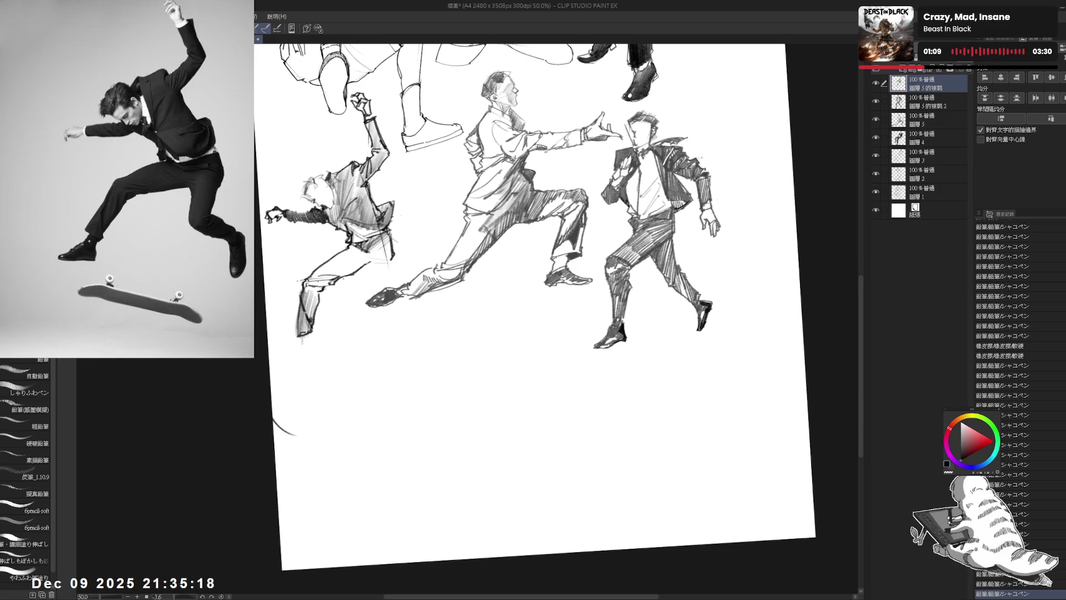
left_click_drag(318, 279, 314, 293)
mouse_move(344, 251)
left_mouse_down()
mouse_move(321, 291)
mouse_move(365, 266)
left_mouse_up()
key("ctrl+alt+0")
- Rotate the canvas and add a dark stroke along the left figure's leg, undoing stray edits
mouse_move(375, 259)
left_mouse_down()
mouse_move(367, 267)
mouse_move(395, 268)
left_mouse_up()
left_click_drag(403, 260, 398, 268)
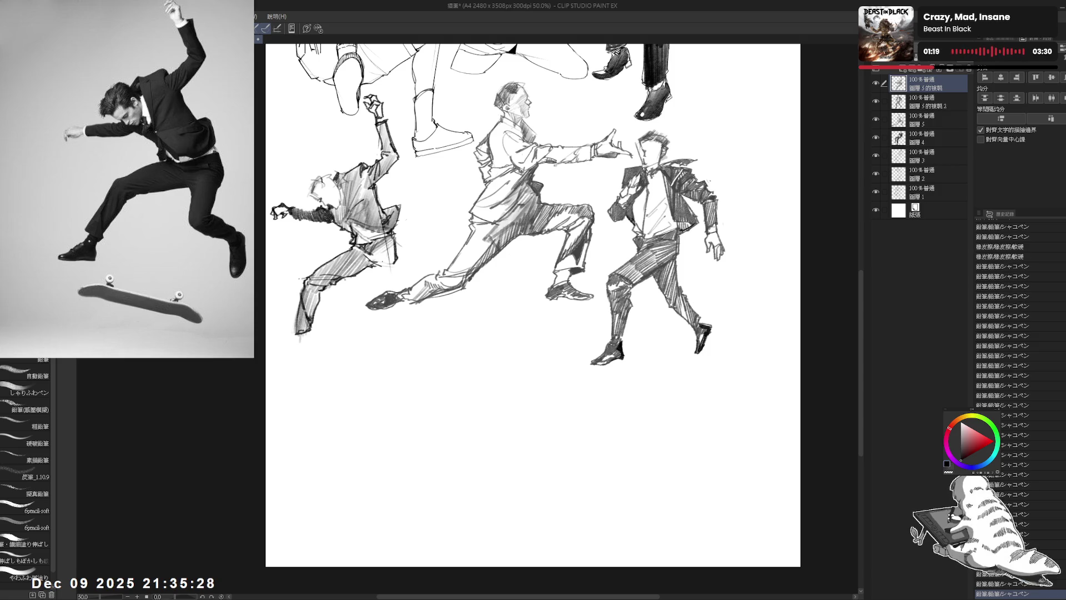
left_click_drag(533, 305, 529, 306)
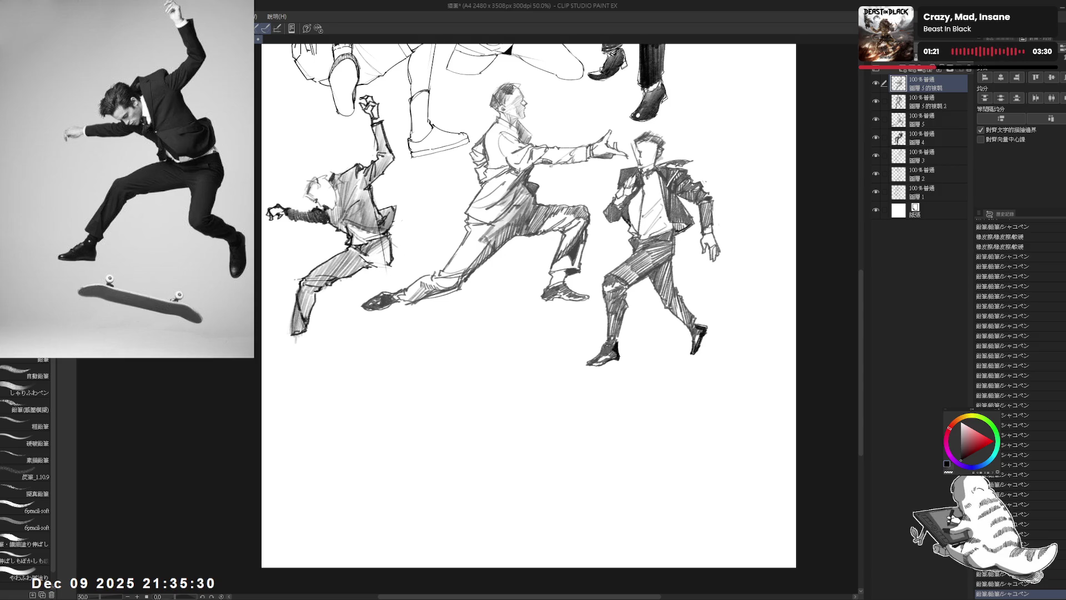
left_click_drag(610, 167, 555, 233)
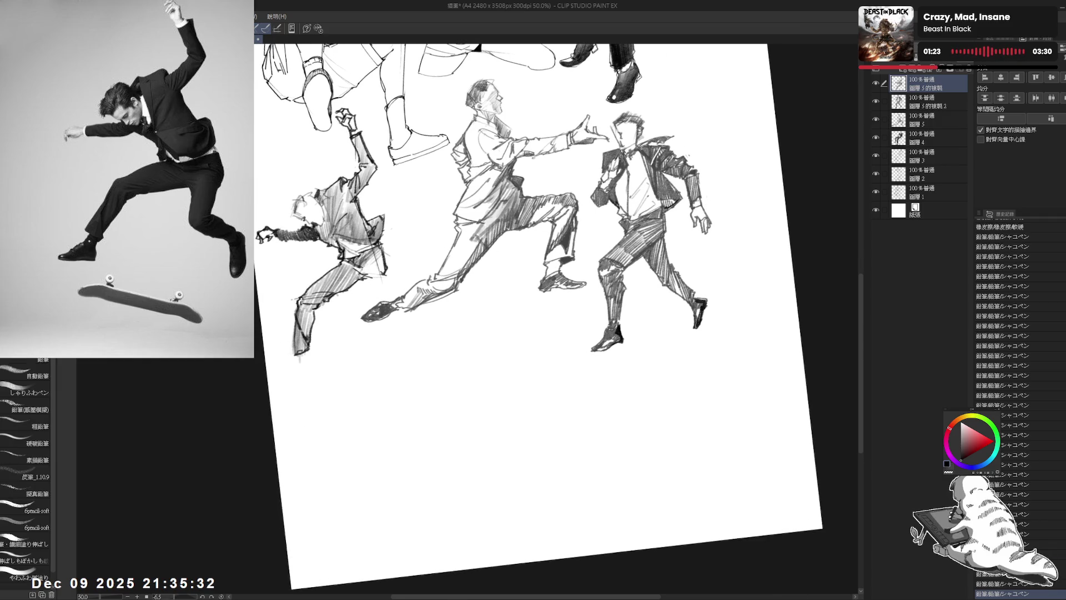
mouse_move(357, 266)
left_mouse_down()
mouse_move(366, 281)
mouse_move(386, 269)
mouse_move(368, 303)
left_mouse_up()
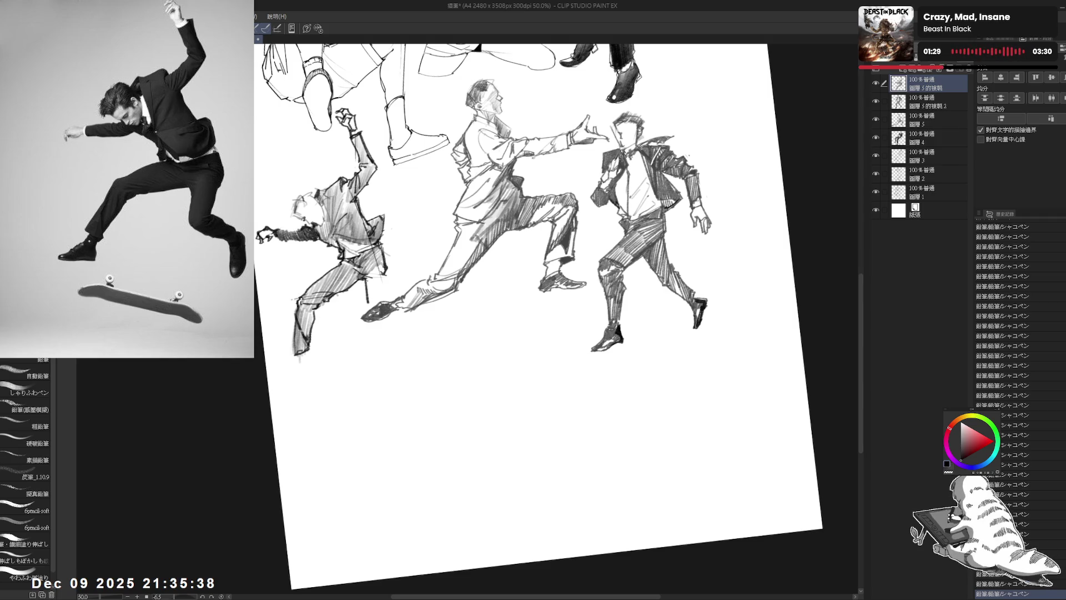
key("e")
left_click_drag(366, 282, 368, 309)
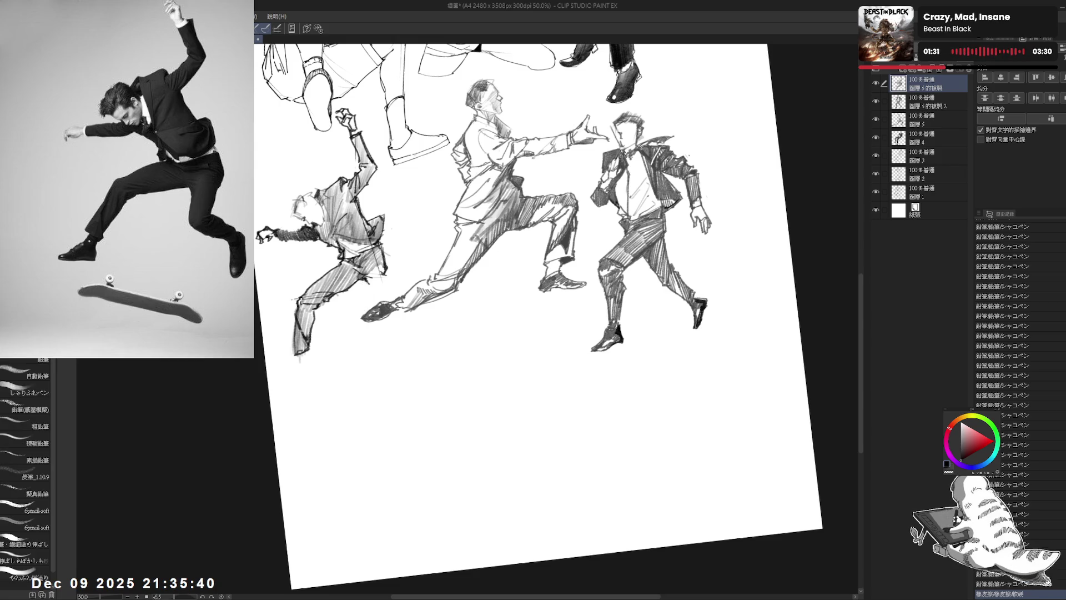
key("ctrl+z")
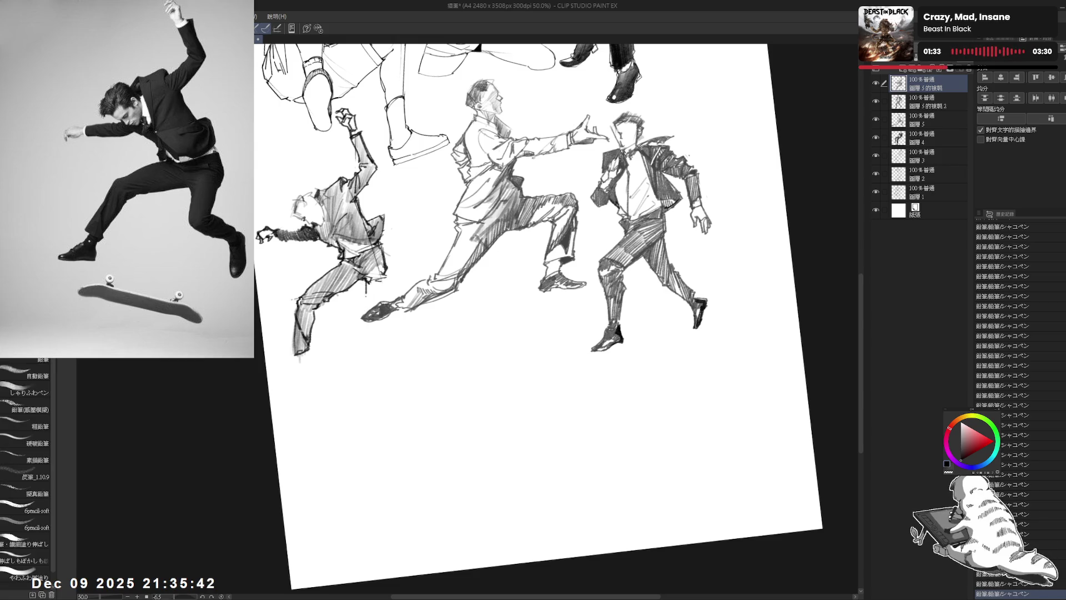
key("ctrl+y")
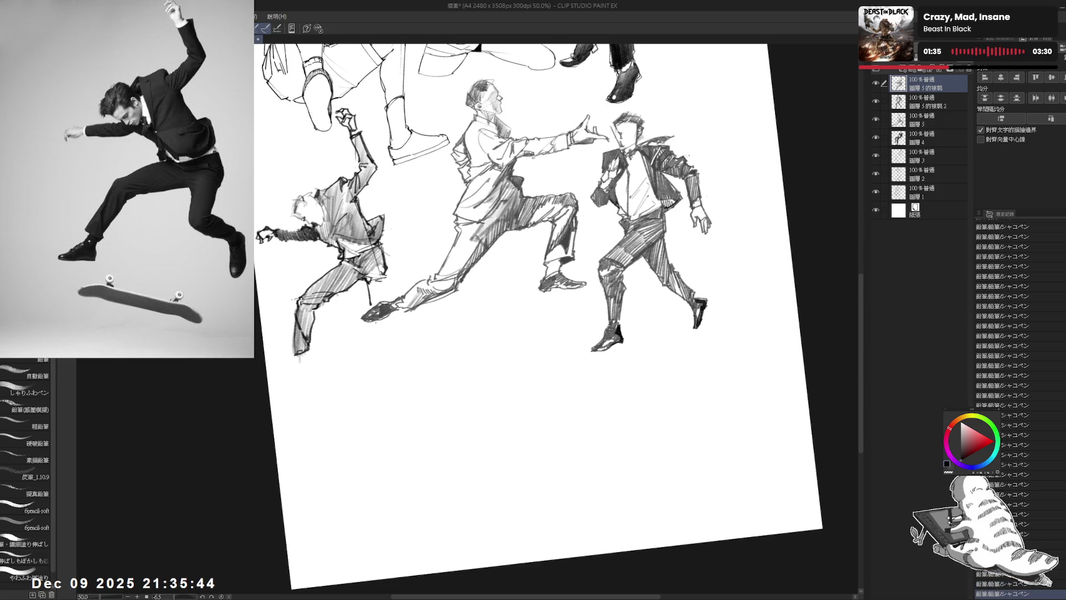
key("ctrl+z")
- Hatch more shading on the leg and sketch the left figure's darkened shoe
key("ctrl+@")
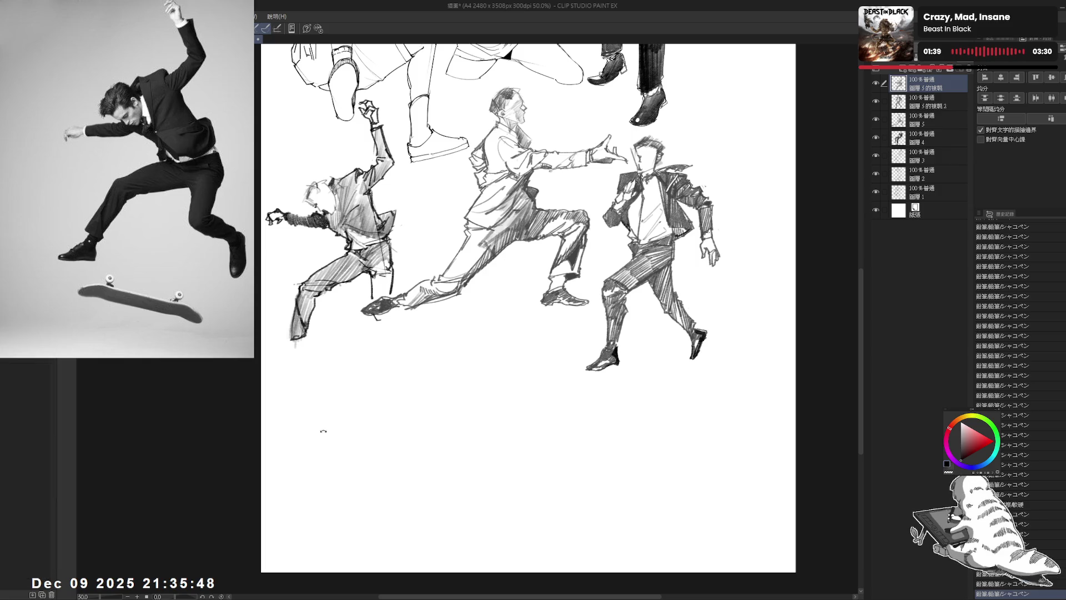
key("minus")
left_click_drag(366, 284, 383, 327)
left_click_drag(372, 300, 381, 328)
key("e")
key("p")
key("asciicircum")
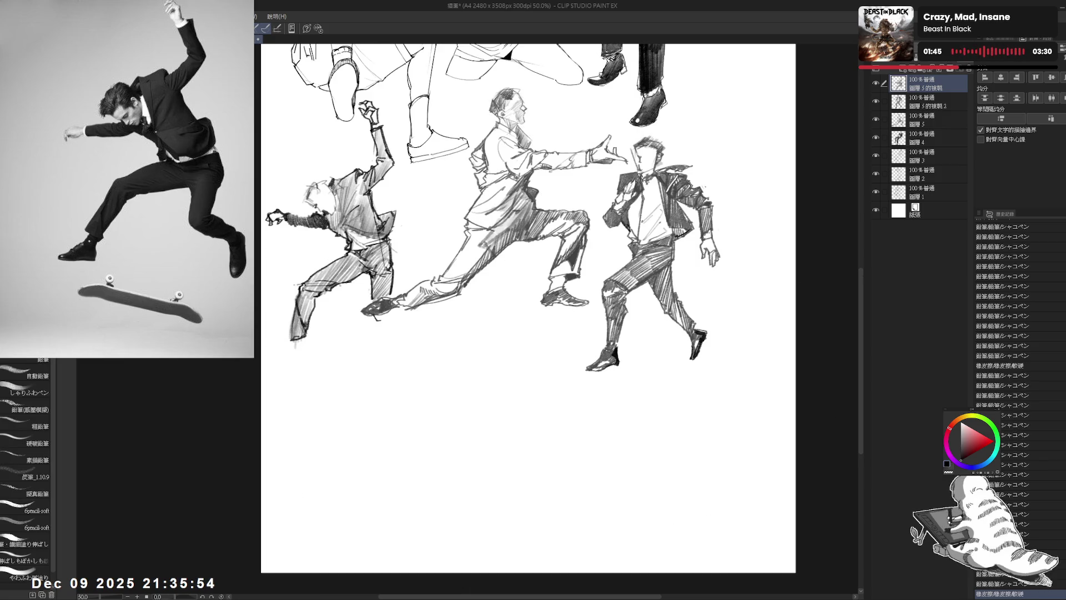
left_click_drag(375, 312, 384, 321)
mouse_move(378, 314)
left_mouse_down()
mouse_move(386, 322)
mouse_move(397, 293)
left_mouse_up()
mouse_move(377, 315)
left_mouse_down()
mouse_move(410, 326)
mouse_move(399, 332)
left_mouse_up()
left_click_drag(384, 323, 417, 331)
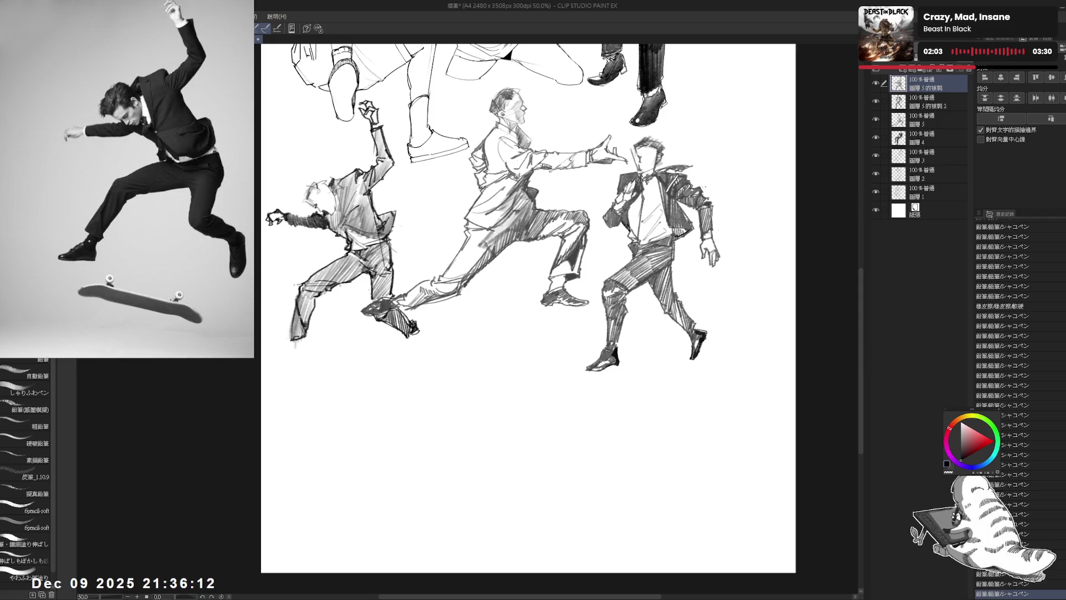
left_click_drag(304, 343, 317, 349)
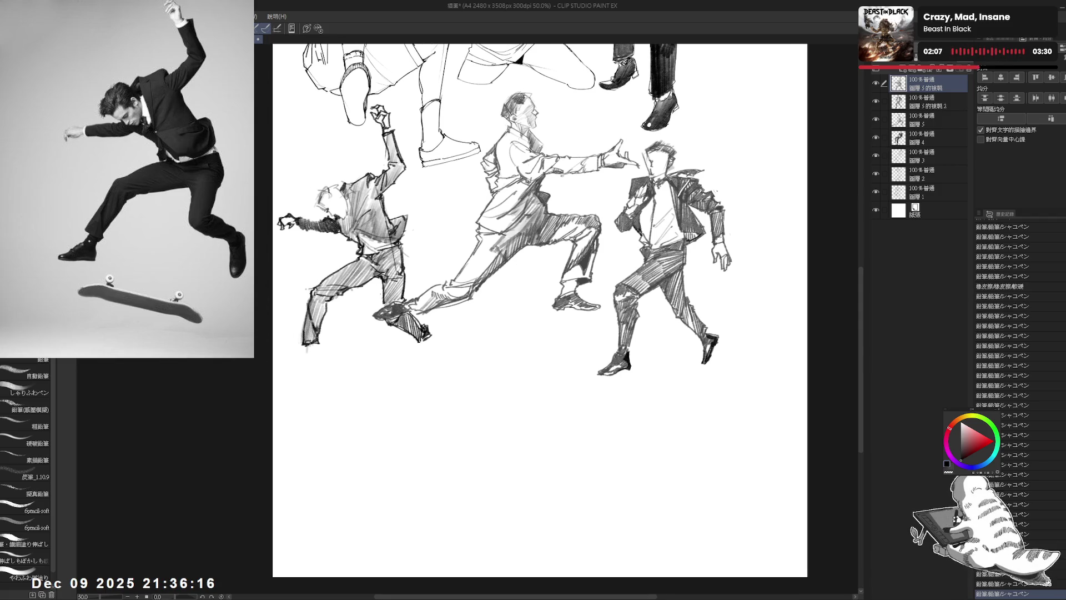
- Draw the sole of the left figure's planted shoe and hatch around it
left_click_drag(305, 349, 286, 365)
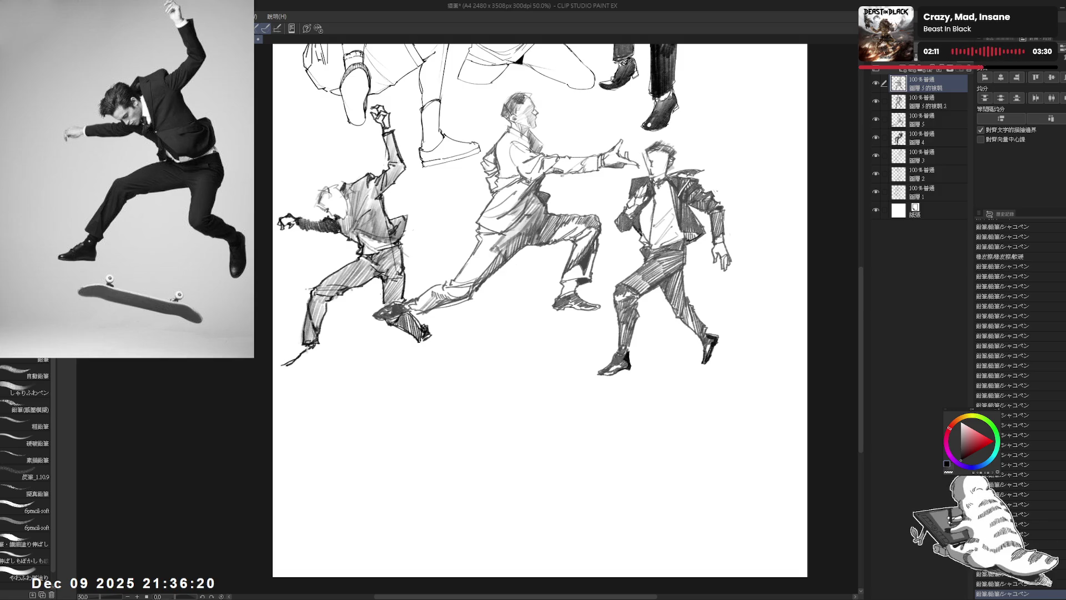
left_click_drag(285, 363, 281, 367)
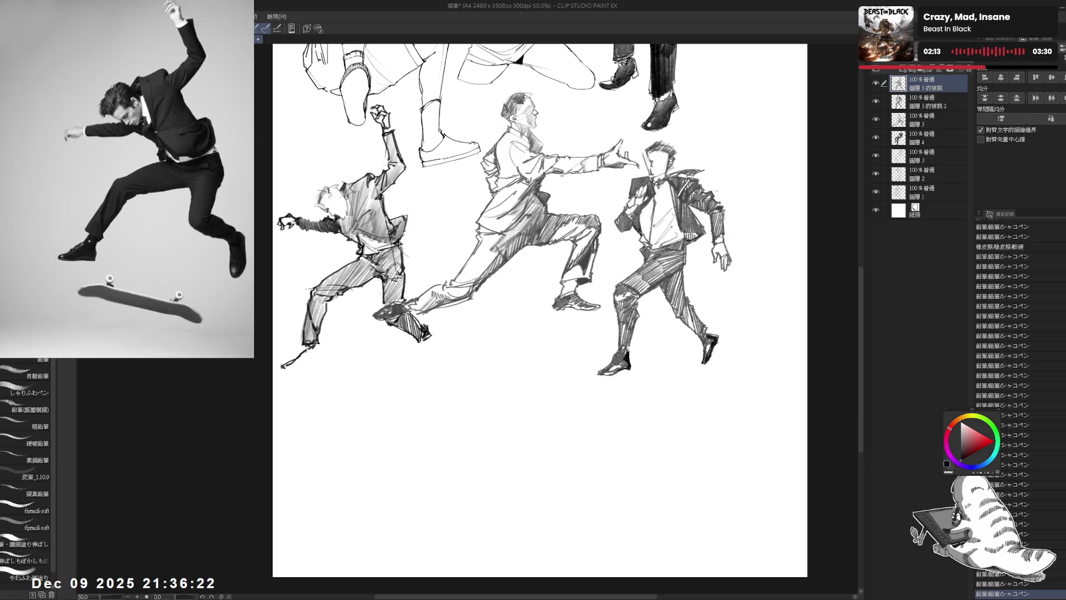
left_click_drag(284, 368, 311, 362)
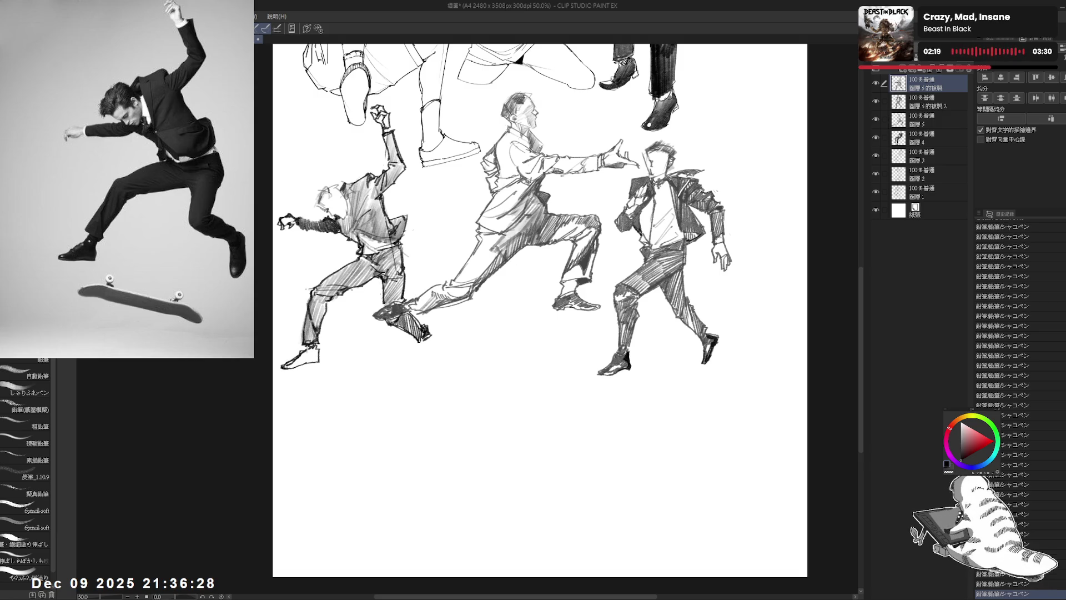
left_click_drag(500, 333, 518, 309)
left_click_drag(610, 389, 628, 344)
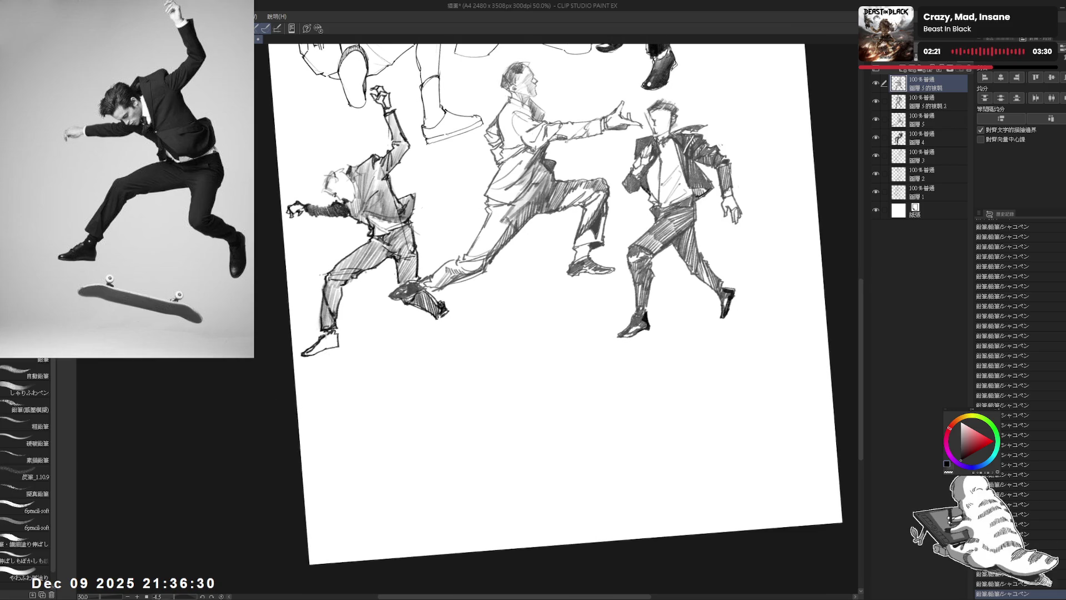
mouse_move(314, 351)
left_mouse_down()
mouse_move(335, 332)
mouse_move(338, 344)
left_mouse_up()
key("ctrl+0")
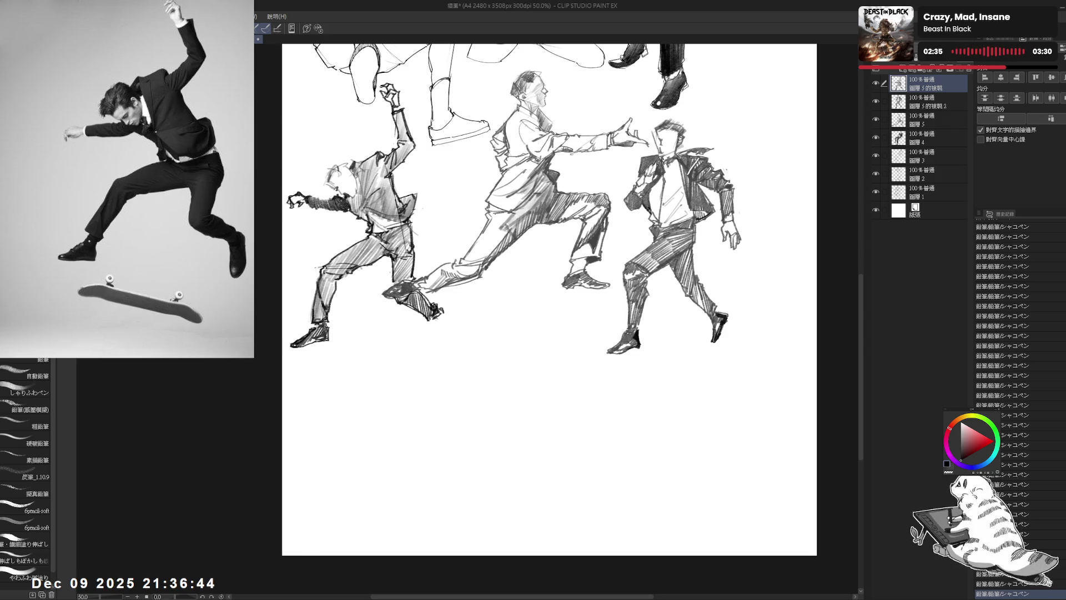
- Refine the shoe's tip with erasing and short strokes, undoing and redoing test marks
scroll(546, 300, "right", 1)
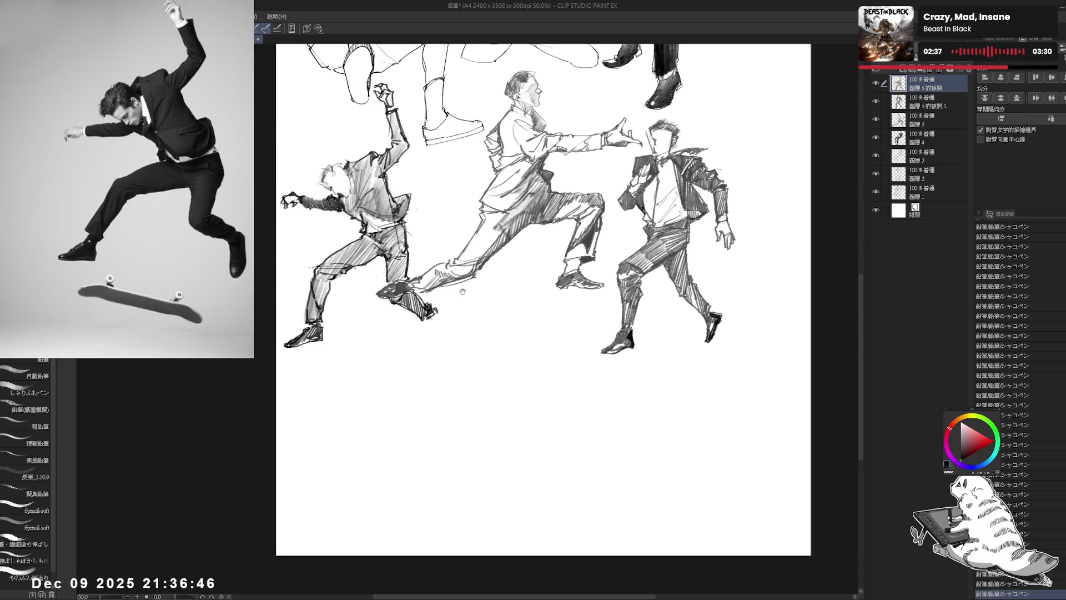
left_click(432, 320)
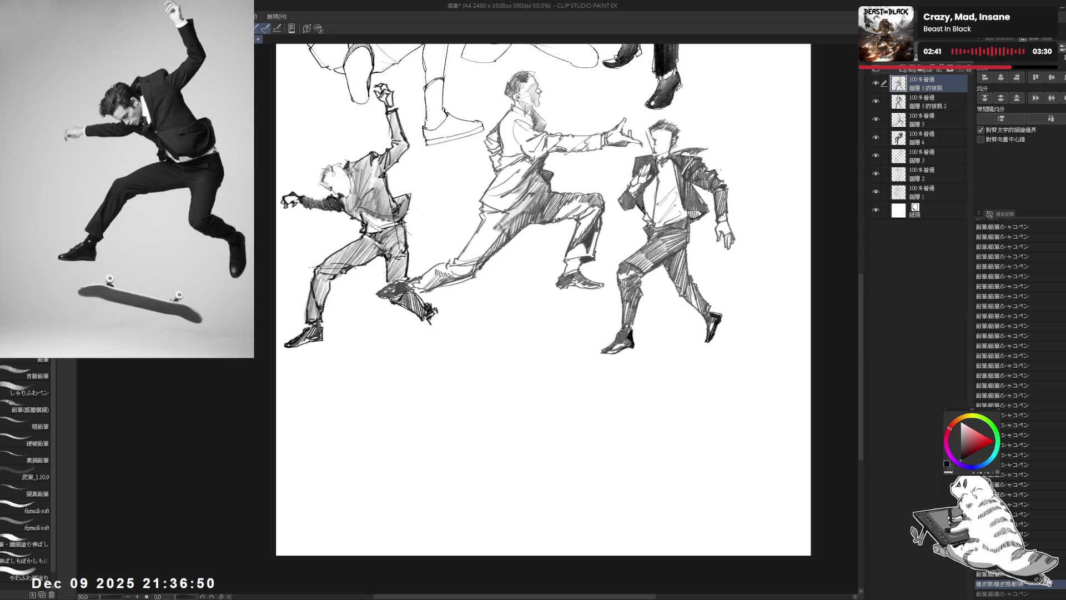
left_click(431, 319)
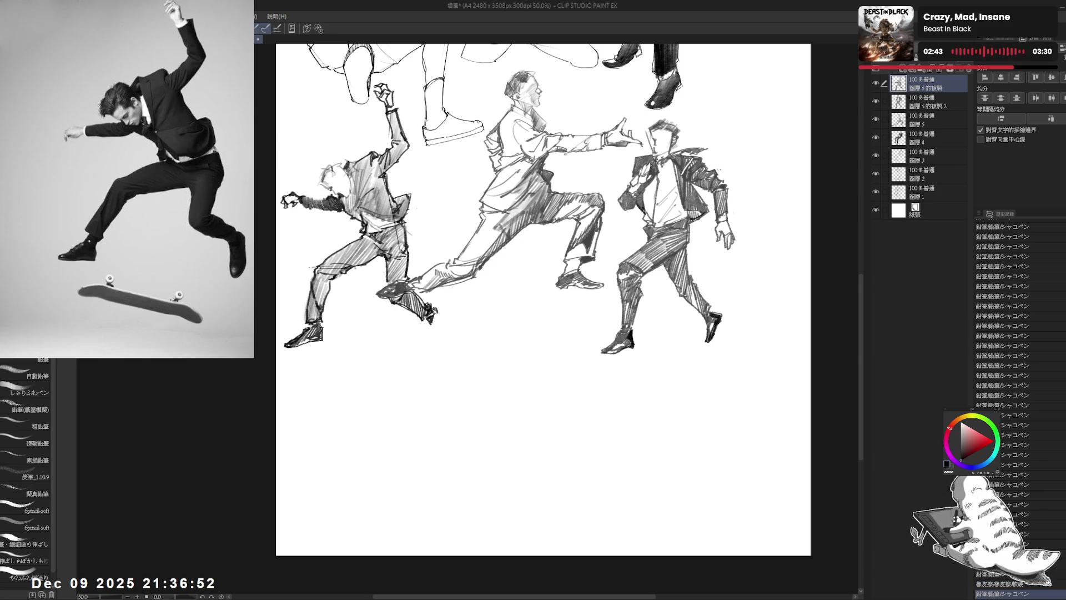
mouse_move(435, 308)
left_mouse_down()
mouse_move(442, 336)
mouse_move(430, 346)
left_mouse_up()
key("ctrl+z")
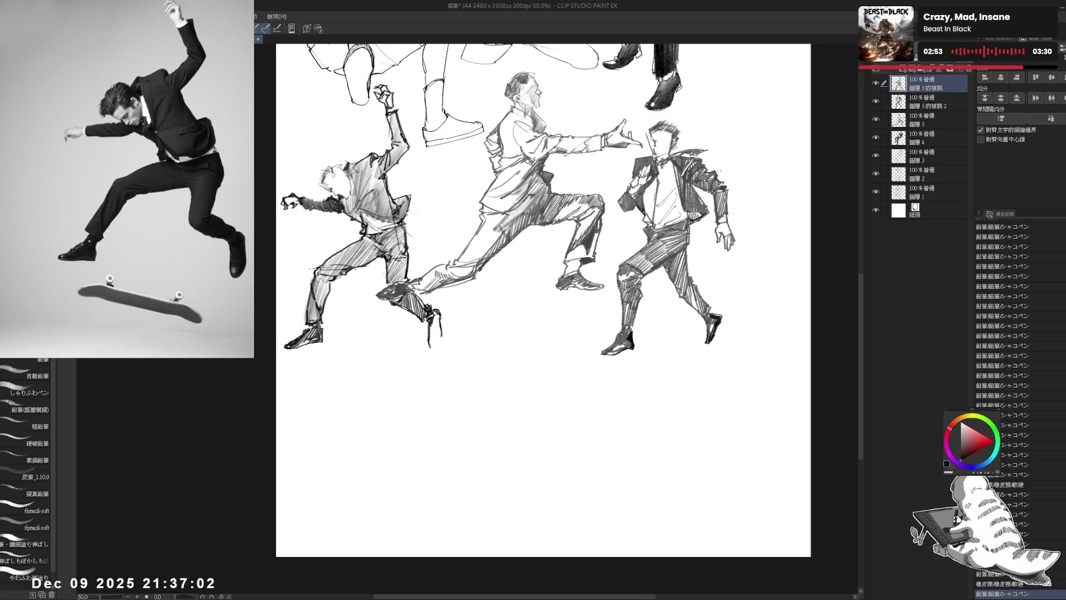
left_click_drag(429, 336, 432, 342)
key("ctrl+z")
key("ctrl+z")
key("ctrl+z")
key("ctrl+z")
key("ctrl+z")
key("ctrl+z")
key("ctrl+z")
key("ctrl+z")
key("ctrl+z")
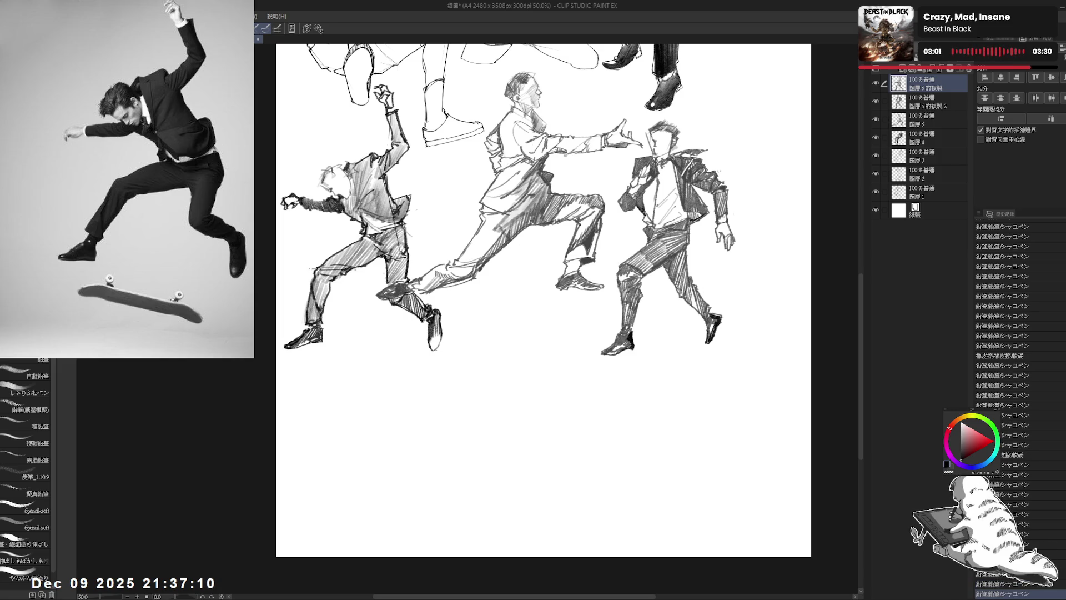
key("ctrl+y")
key("ctrl+y")
key("ctrl+y")
key("ctrl+y")
key("ctrl+y")
key("ctrl+y")
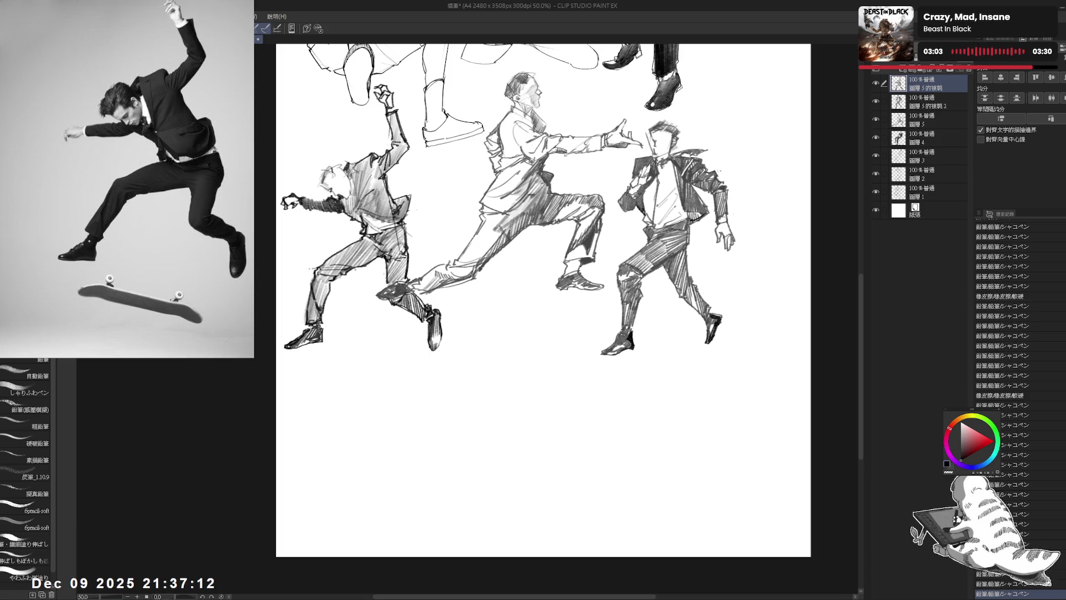
key("ctrl+y")
- Lengthen the curved deck line beneath the left figure's feet
key("ctrl+y")
key("ctrl+y")
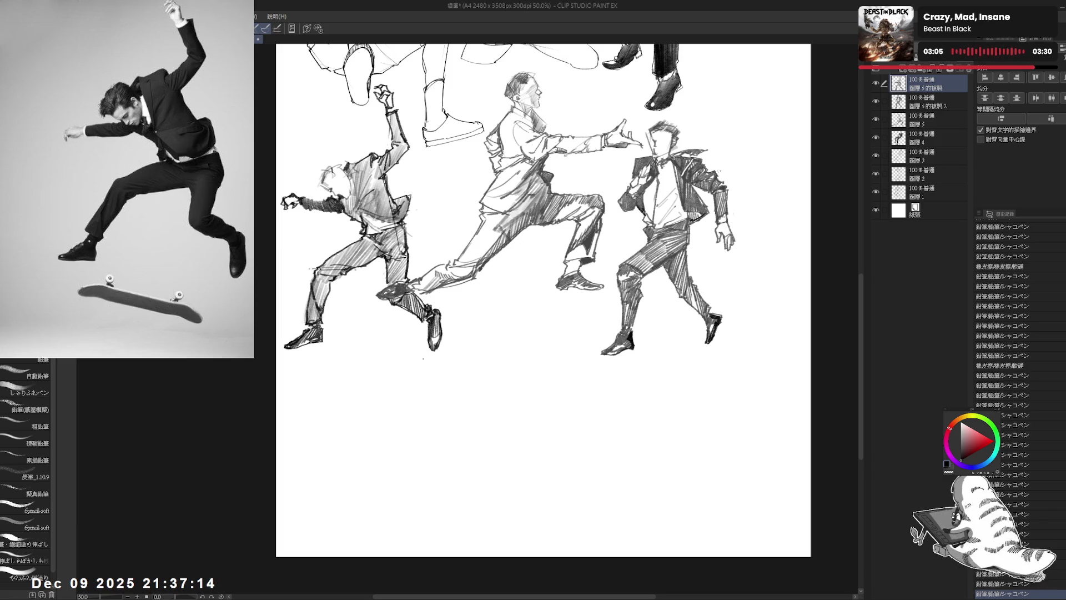
left_click_drag(544, 300, 555, 297)
left_click_drag(347, 312, 342, 345)
key("ctrl+y")
key("ctrl+y")
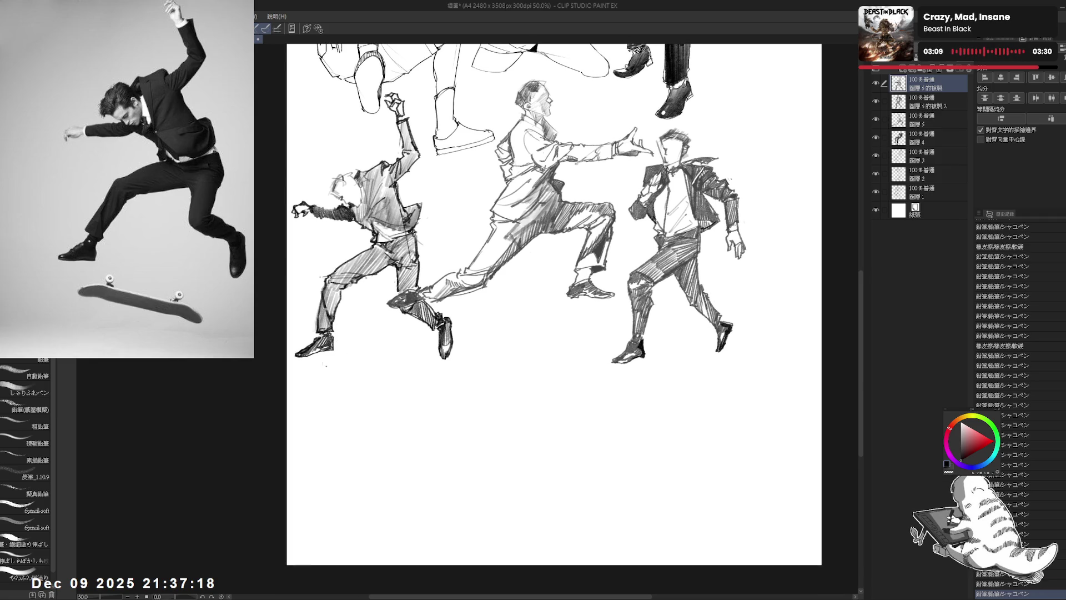
left_click_drag(325, 367, 420, 382)
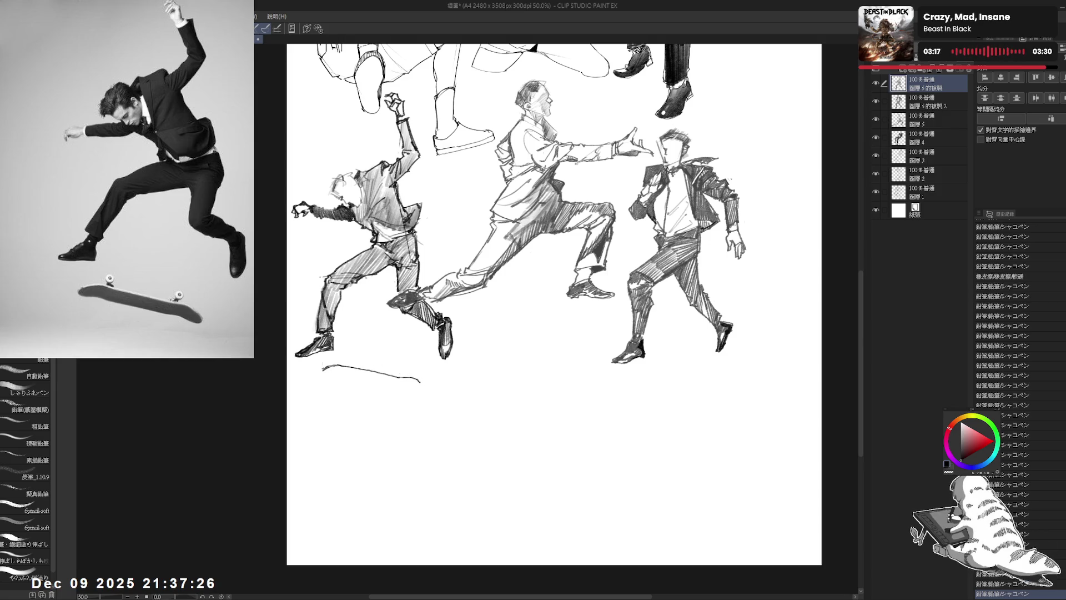
- Draw the long skateboard deck outline with a hooked left end and bottom-right edge
left_click_drag(321, 373, 420, 382)
key("ctrl+z")
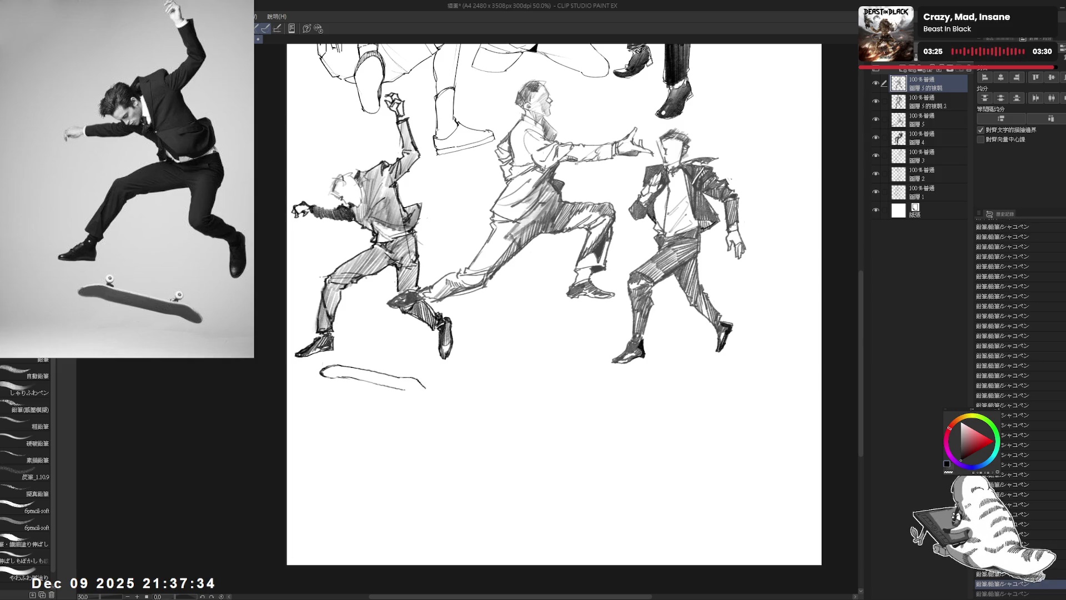
left_click_drag(409, 390, 424, 392)
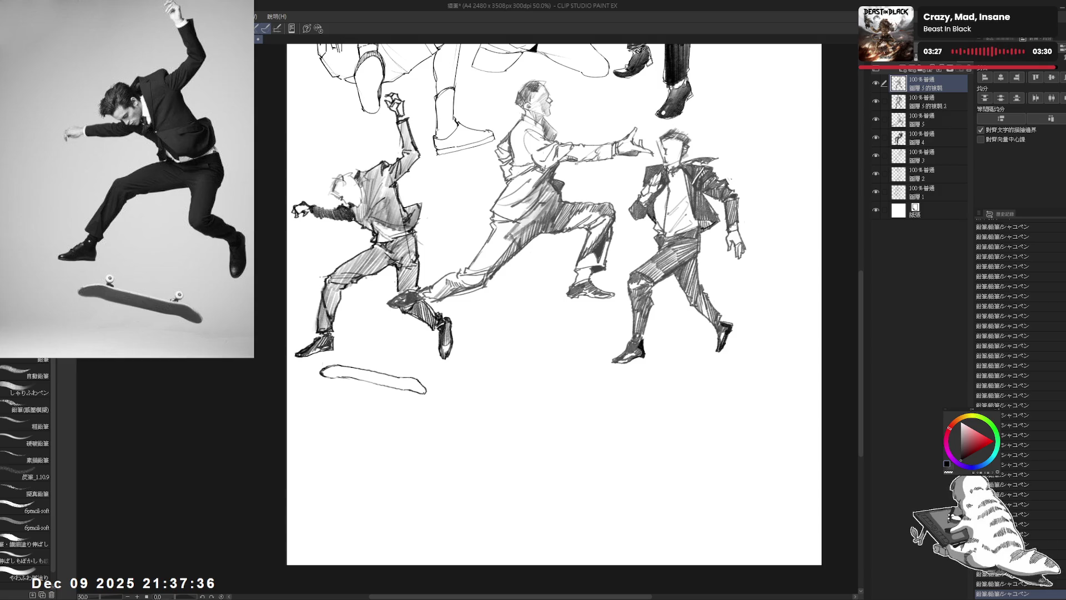
left_click_drag(338, 363, 347, 347)
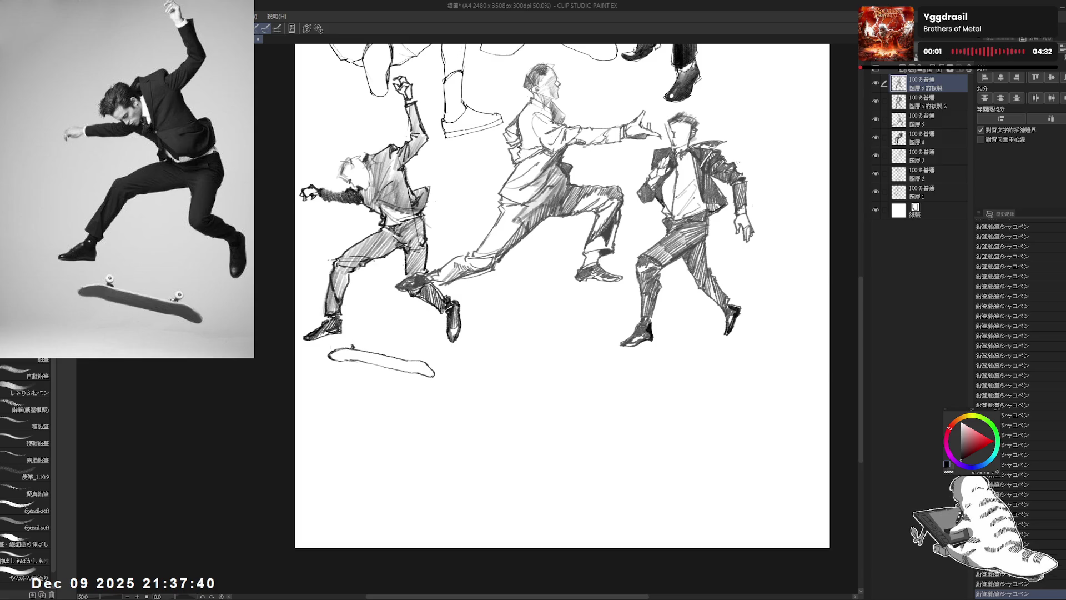
- Add the left and right wheels as small circles under the deck
left_click_drag(351, 341, 355, 345)
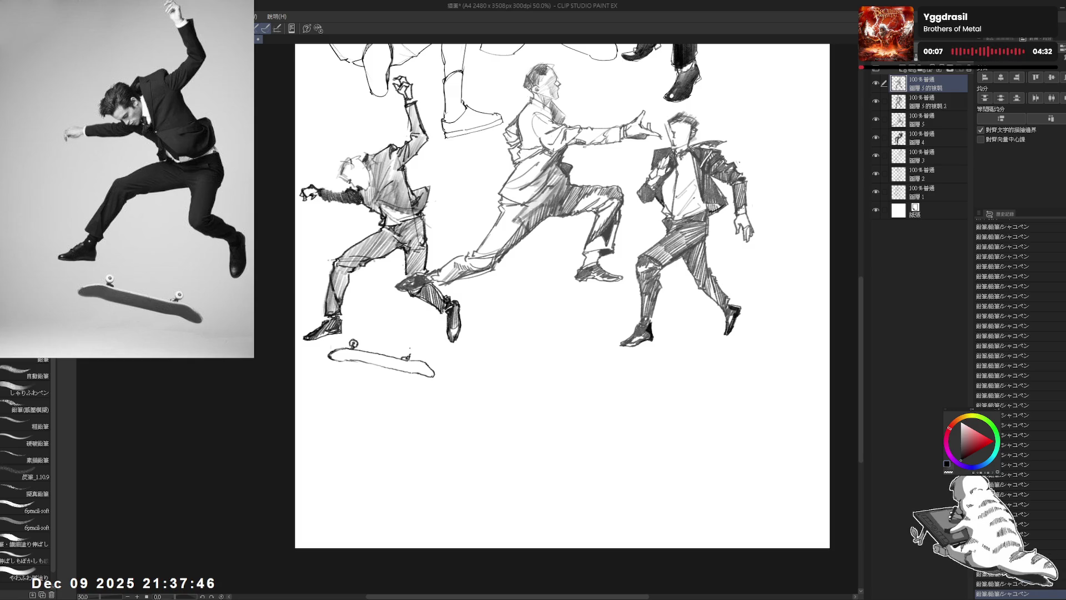
left_click_drag(411, 348, 413, 355)
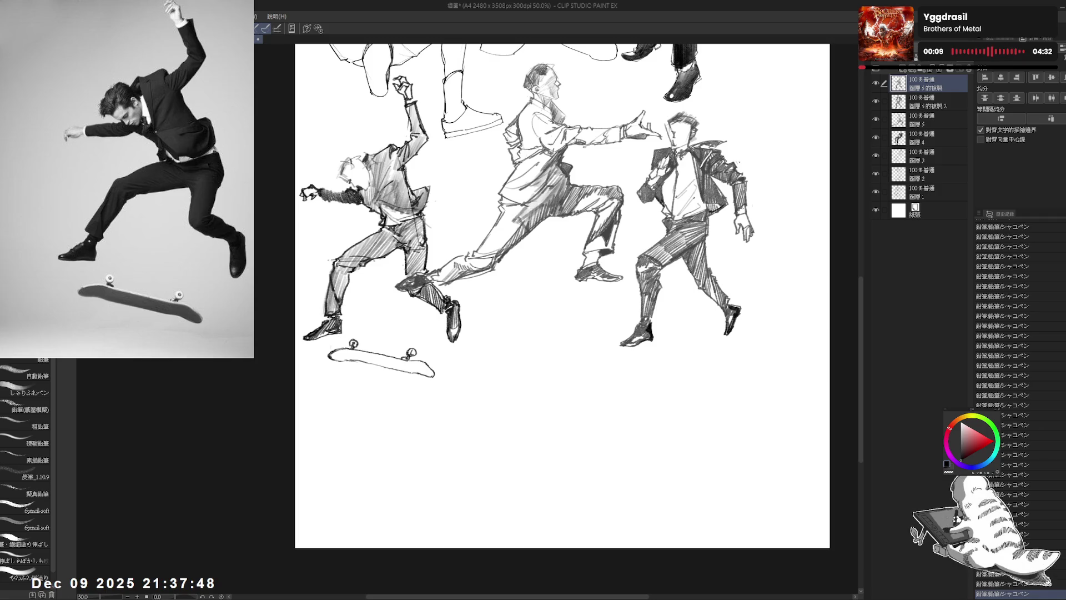
mouse_move(351, 367)
left_mouse_down()
mouse_move(393, 282)
mouse_move(383, 300)
left_mouse_up()
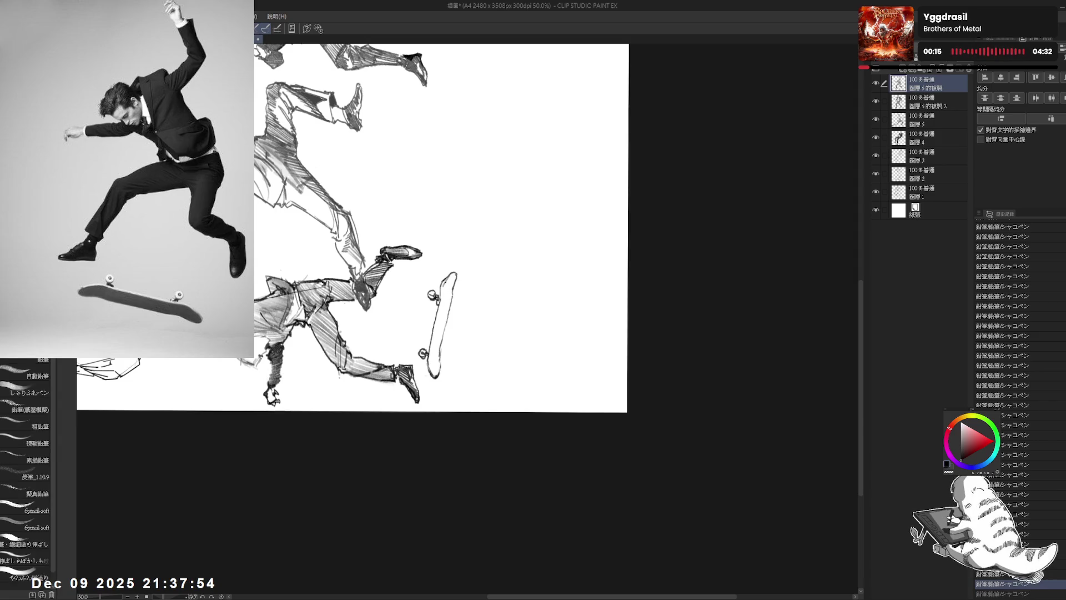
- Darken the skateboard outline, then lighten part of its lines with the eraser
left_click_drag(456, 273, 434, 369)
key("e")
left_click_drag(441, 290, 430, 358)
key("p")
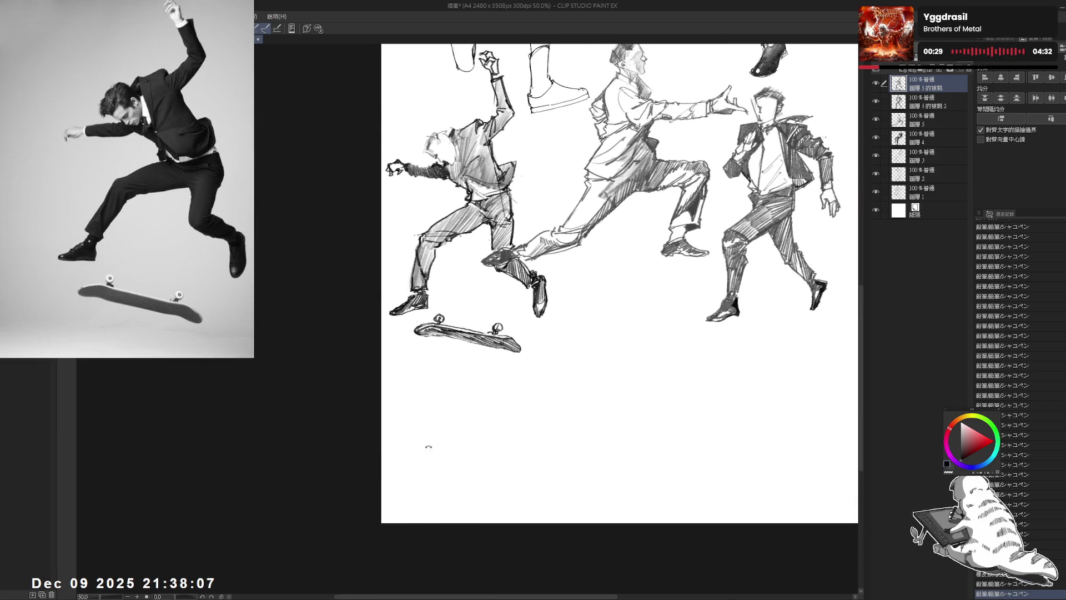
- Hatch the deck's edge densely dark and erase a small bit at its right end
left_click_drag(500, 277, 555, 333)
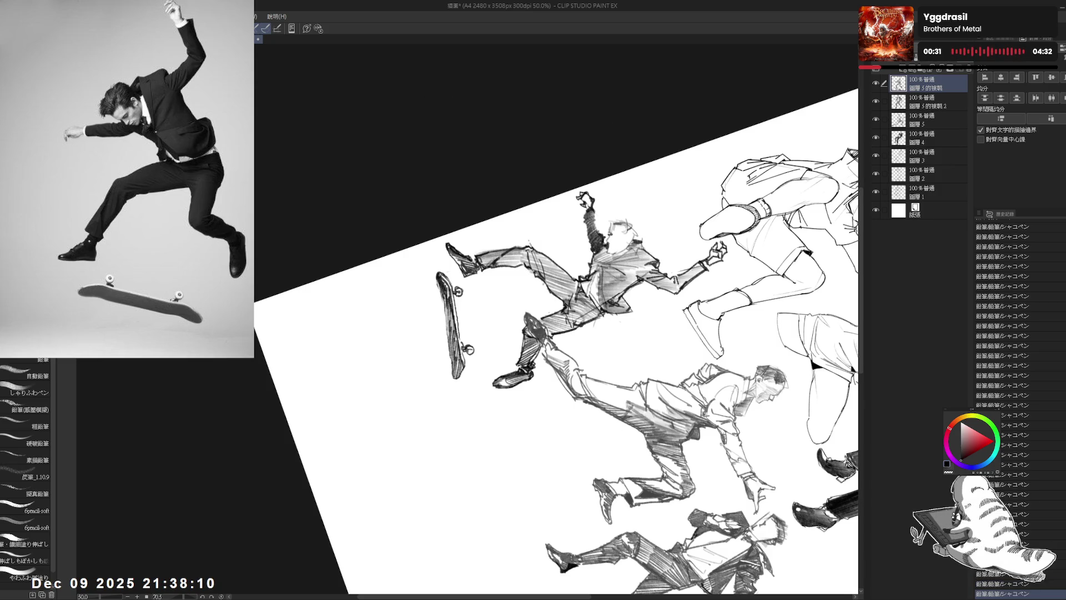
left_click_drag(446, 281, 447, 340)
left_click_drag(453, 310, 449, 361)
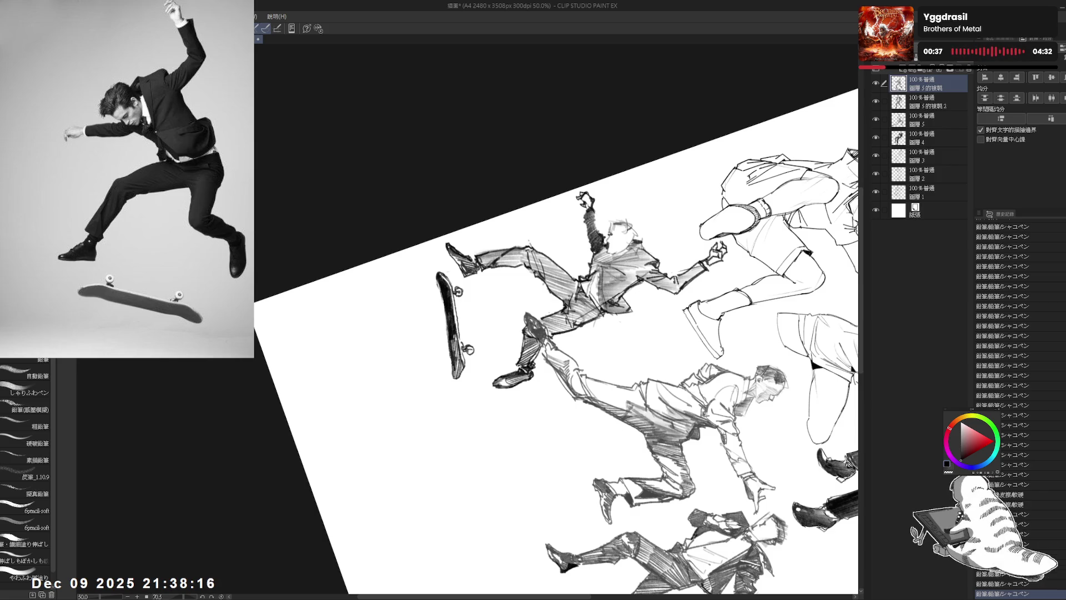
key("ctrl+0")
left_click_drag(500, 341, 507, 349)
left_click_drag(543, 227, 471, 315)
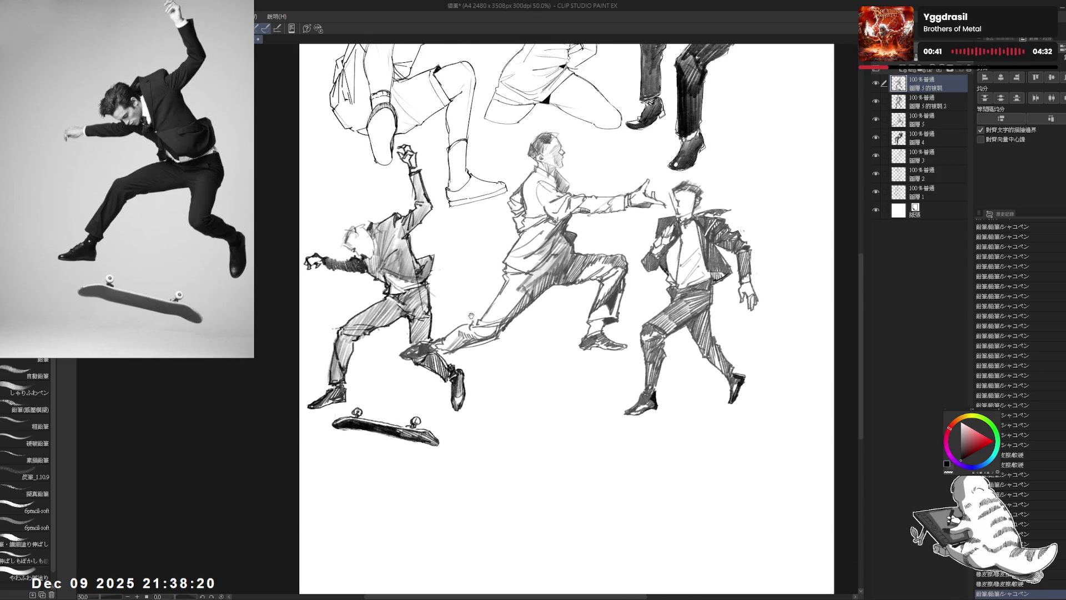
- Add a new raster layer from the Layer panel and zoom in on the leaping figures
scroll(470, 325, "down", 1)
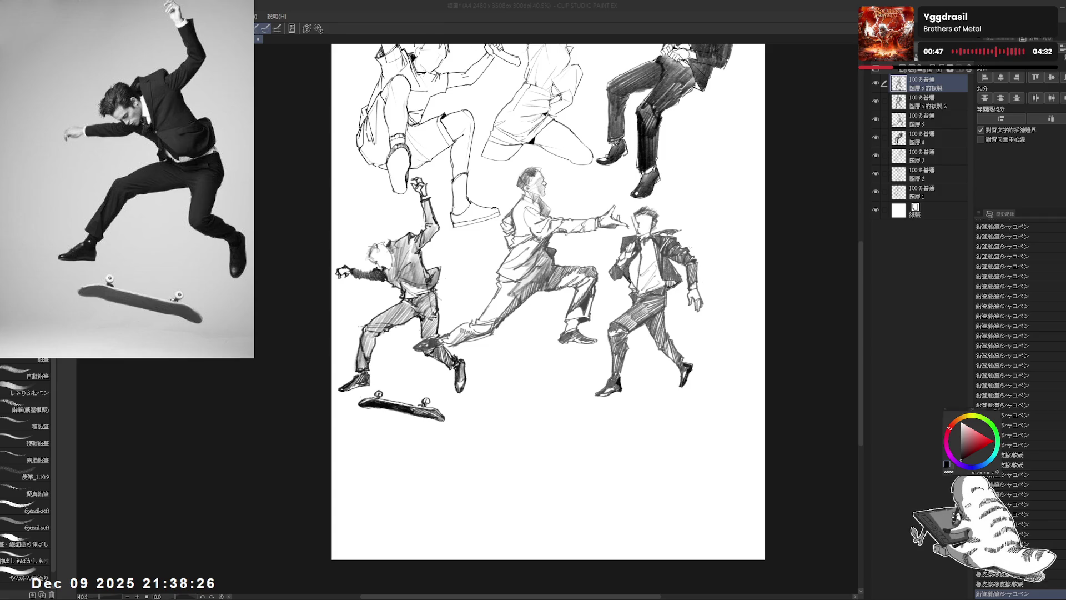
left_click(933, 84)
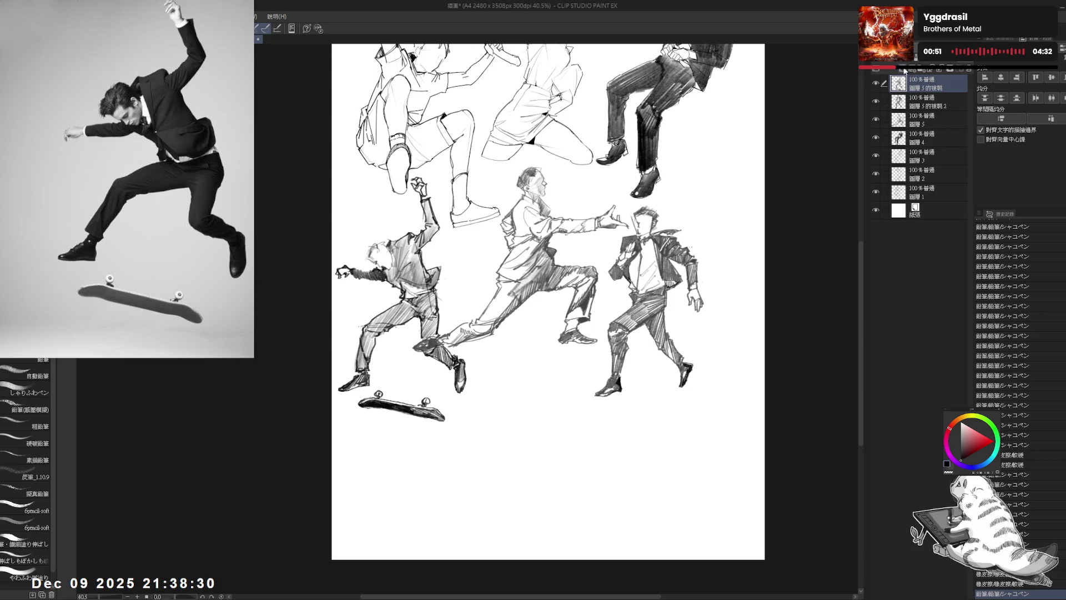
left_click(903, 70)
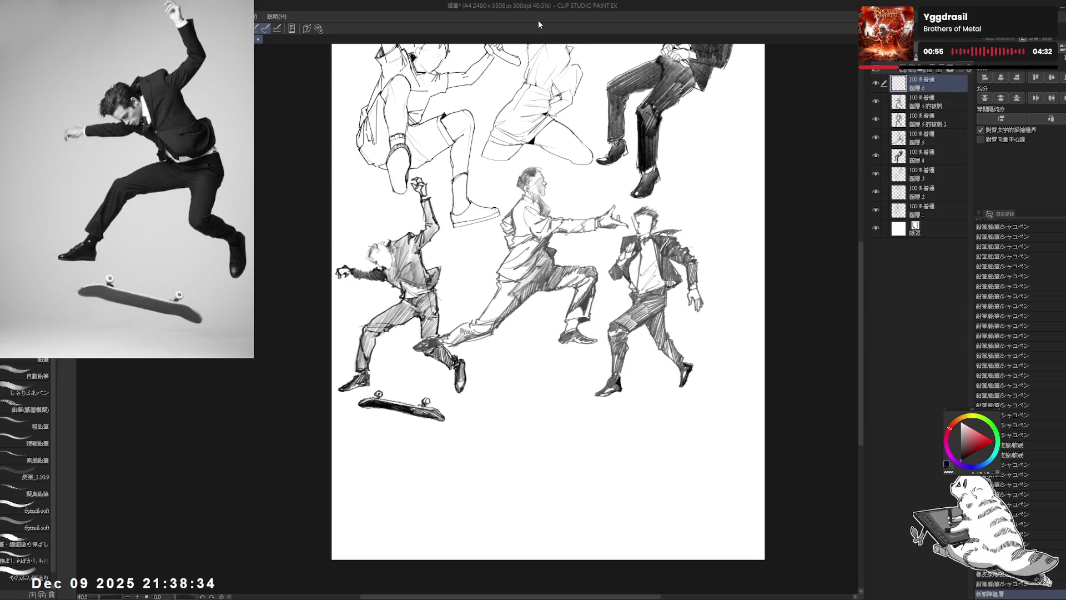
scroll(548, 300, "up", 3)
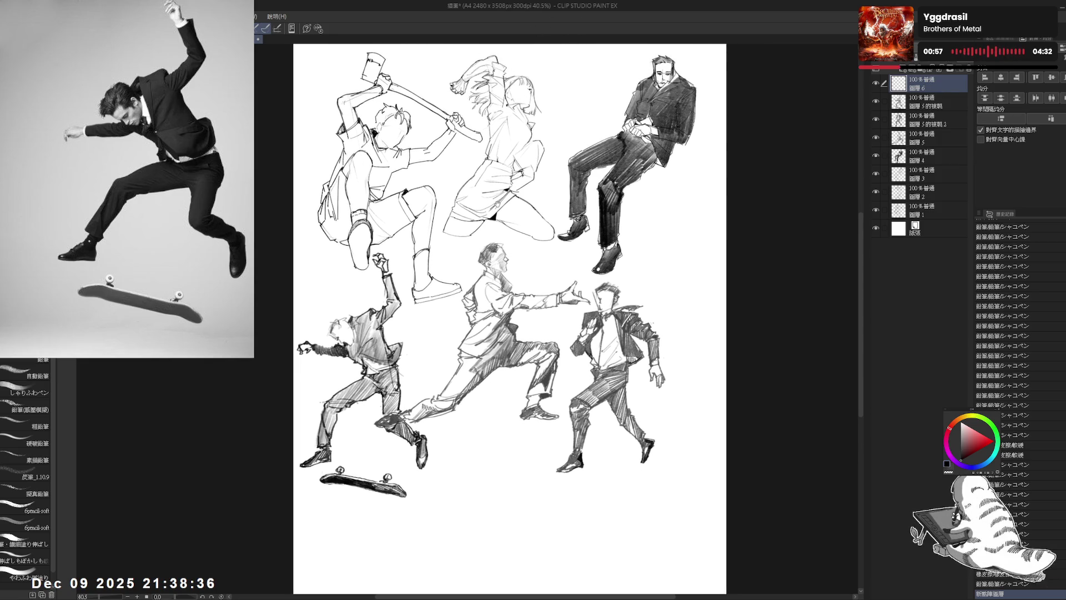
scroll(484, 141, "down", 2)
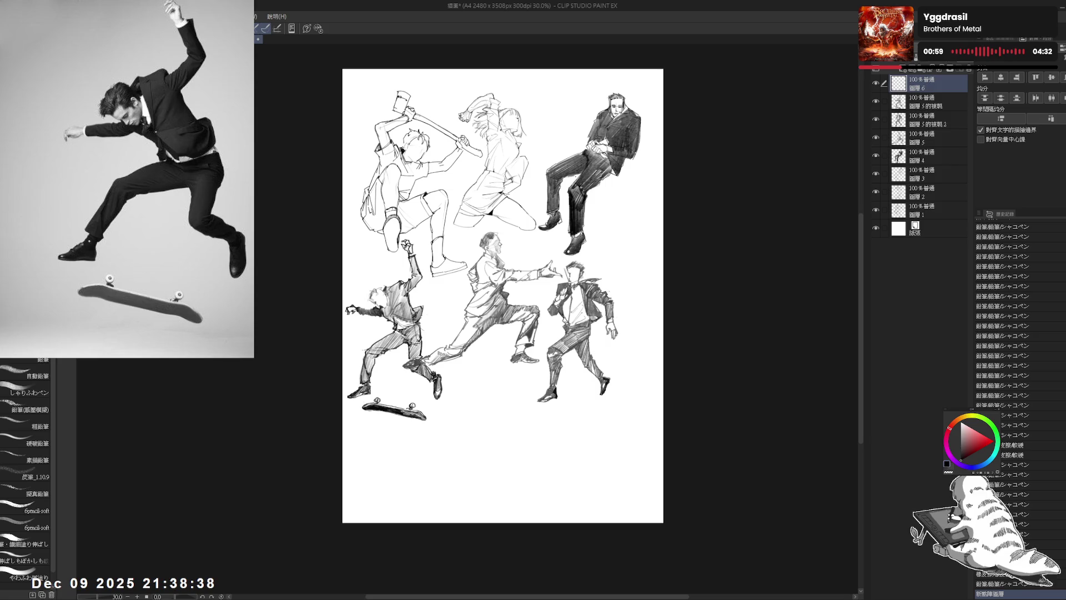
scroll(477, 371, "up", 3)
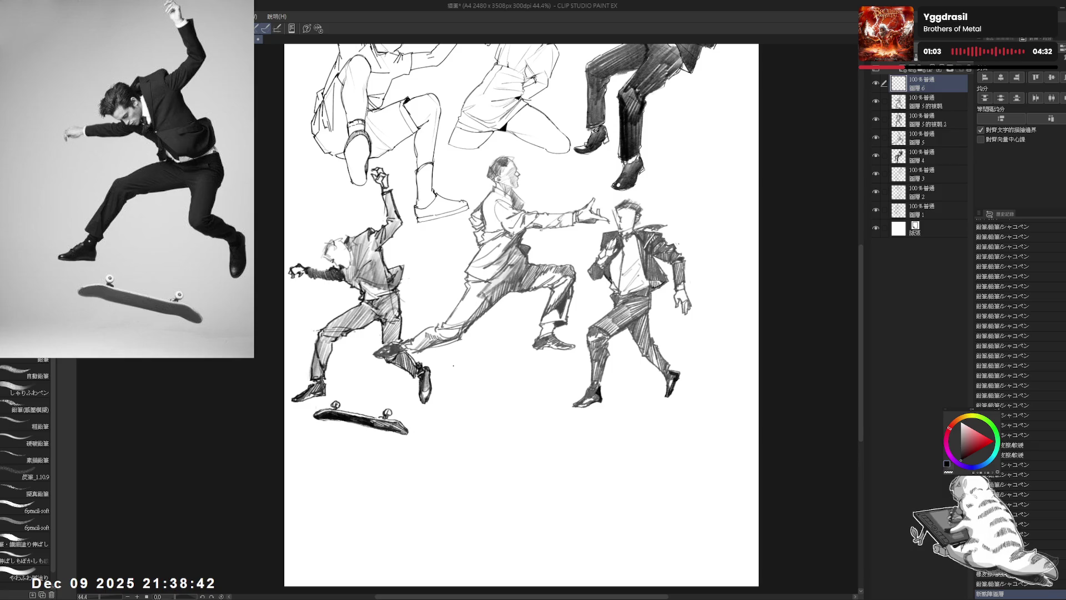
left_click_drag(435, 293, 434, 290)
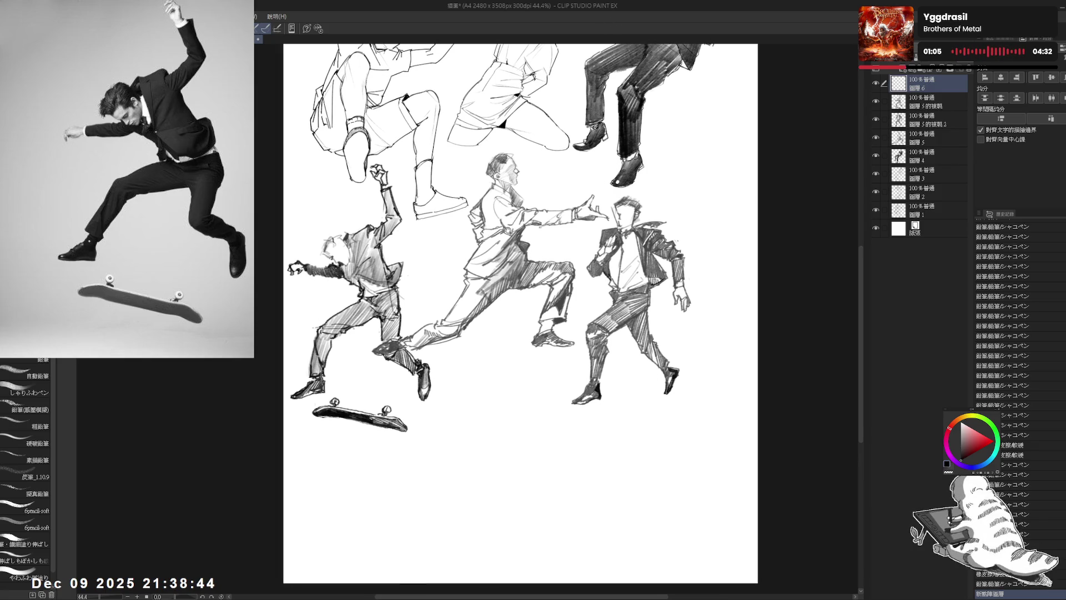
left_click_drag(513, 314, 499, 297)
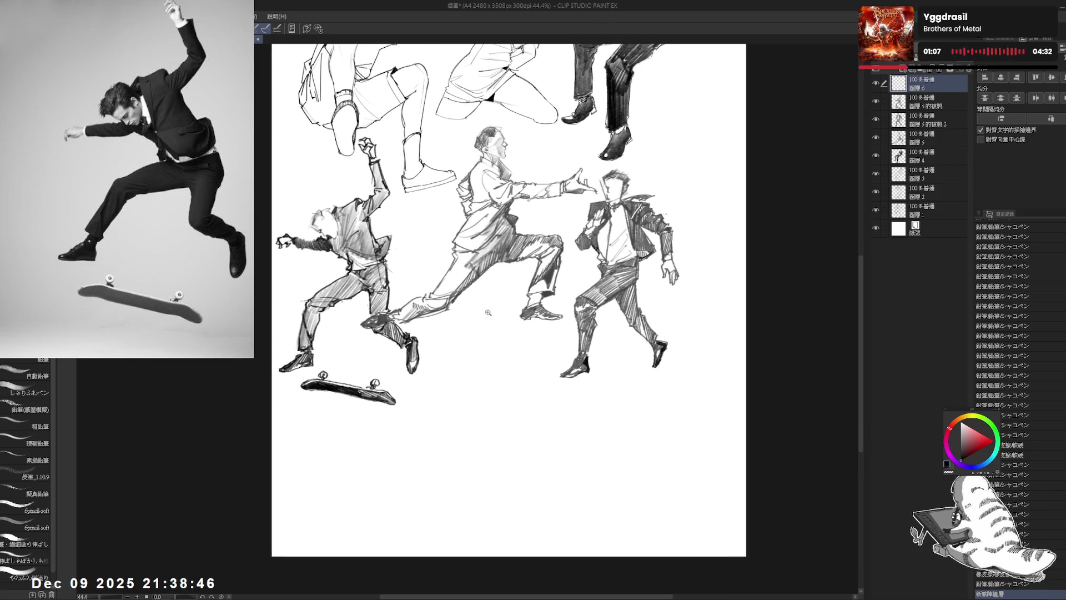
- Start a small arc below the middle figure, undoing stray strokes
scroll(492, 311, "up", 1)
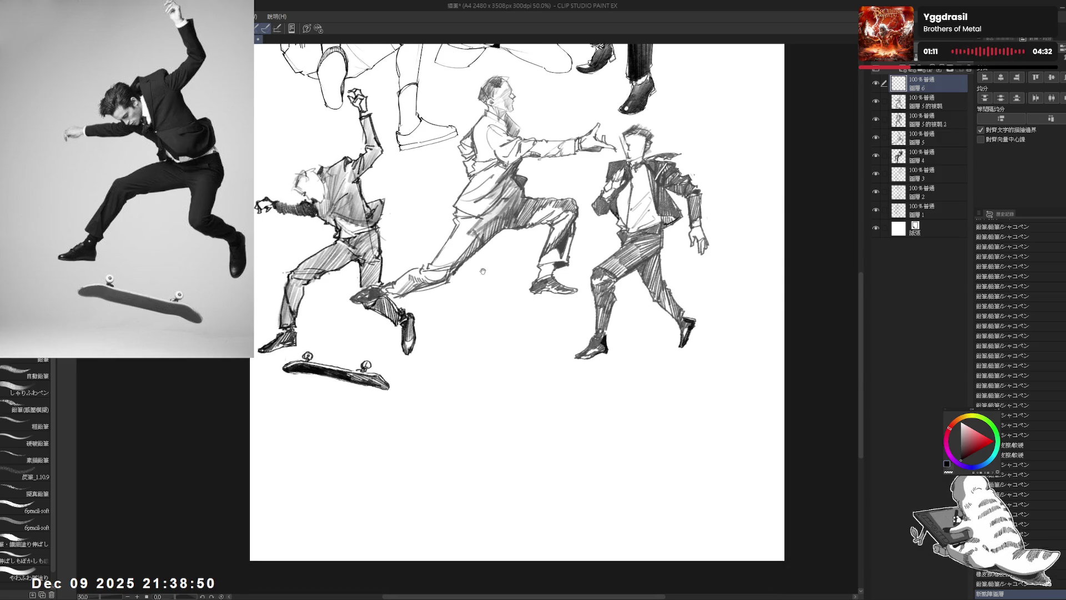
left_click_drag(486, 274, 481, 276)
key("ctrl+z")
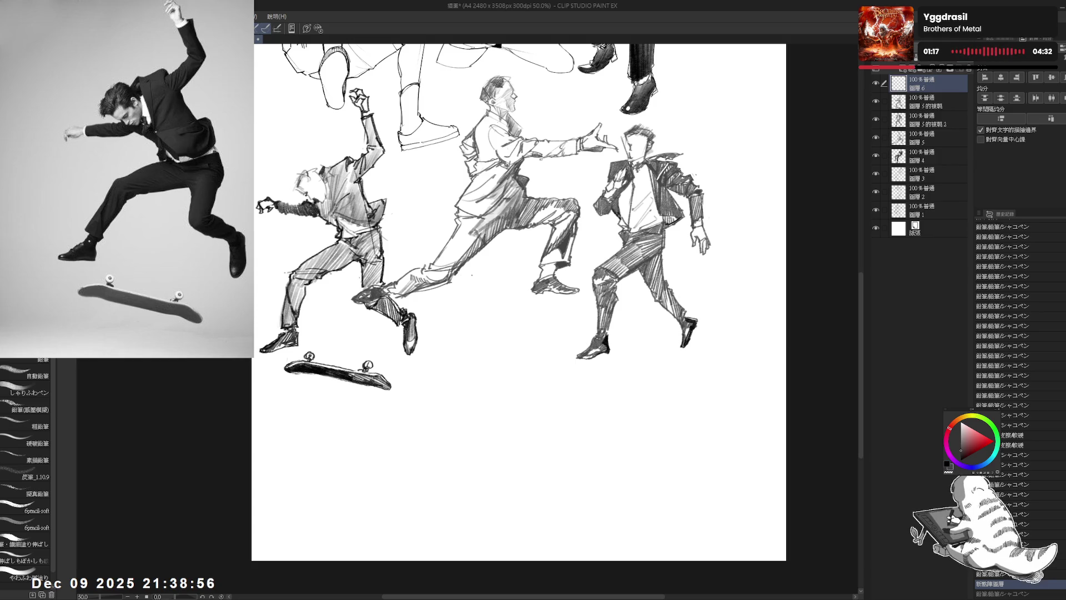
left_click_drag(473, 277, 477, 278)
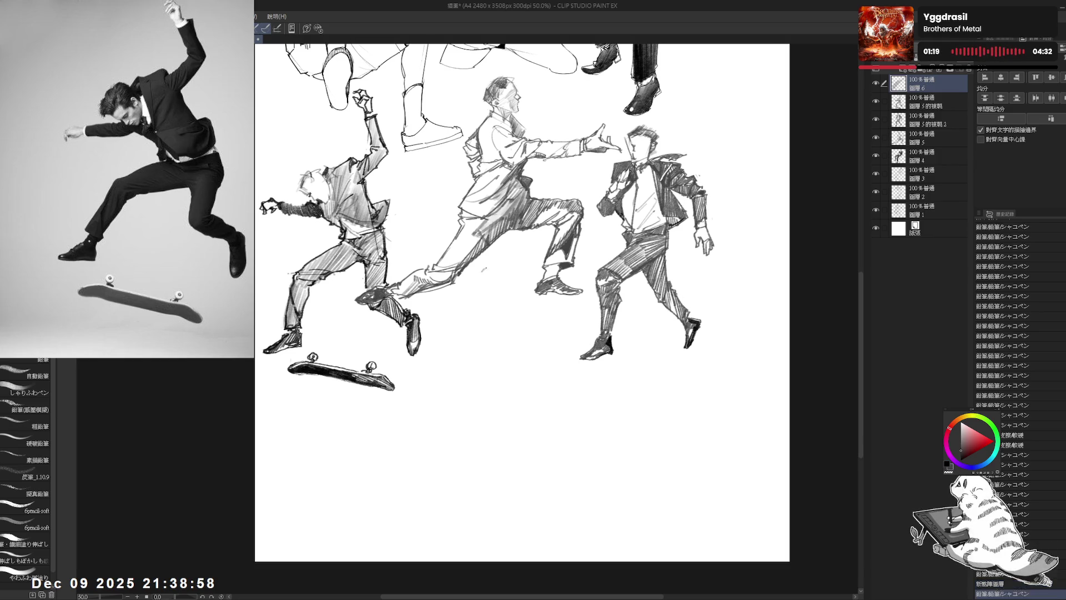
left_click(488, 267)
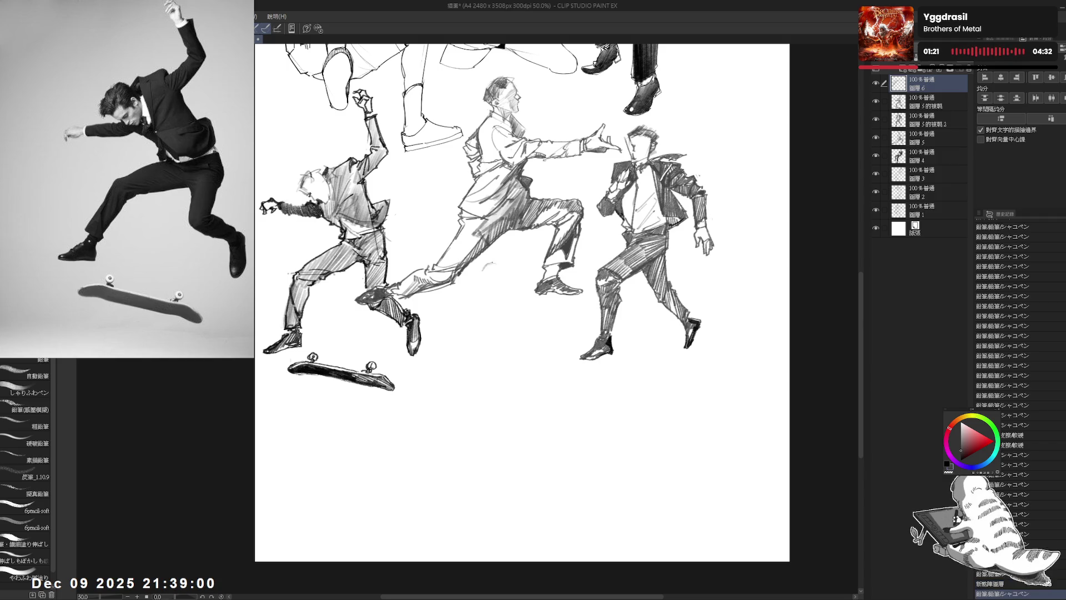
mouse_move(490, 266)
left_mouse_down()
mouse_move(505, 271)
mouse_move(490, 274)
left_mouse_up()
key("e")
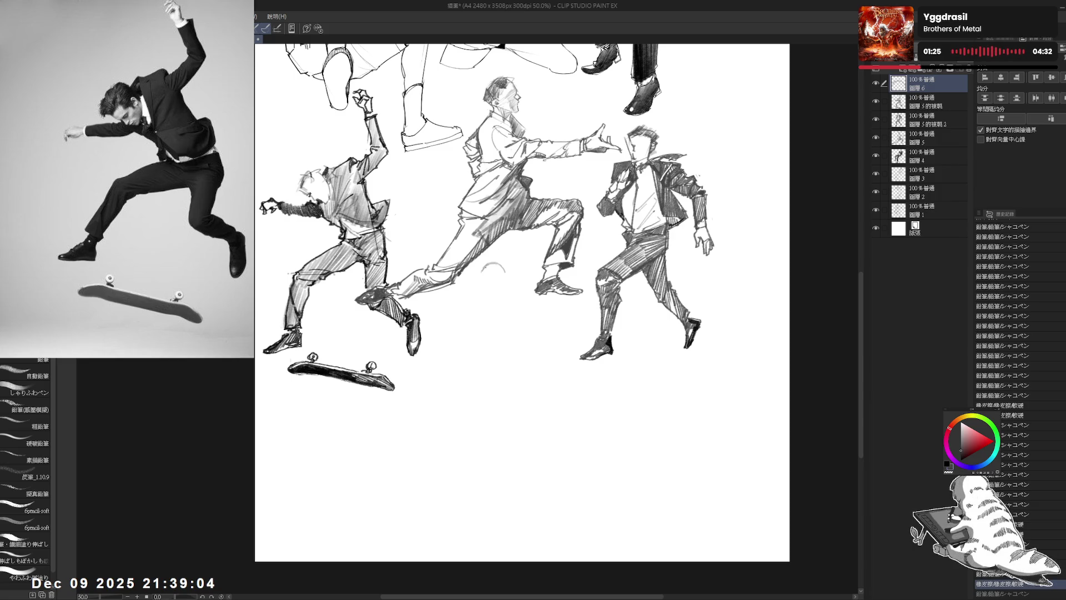
key("ctrl+z")
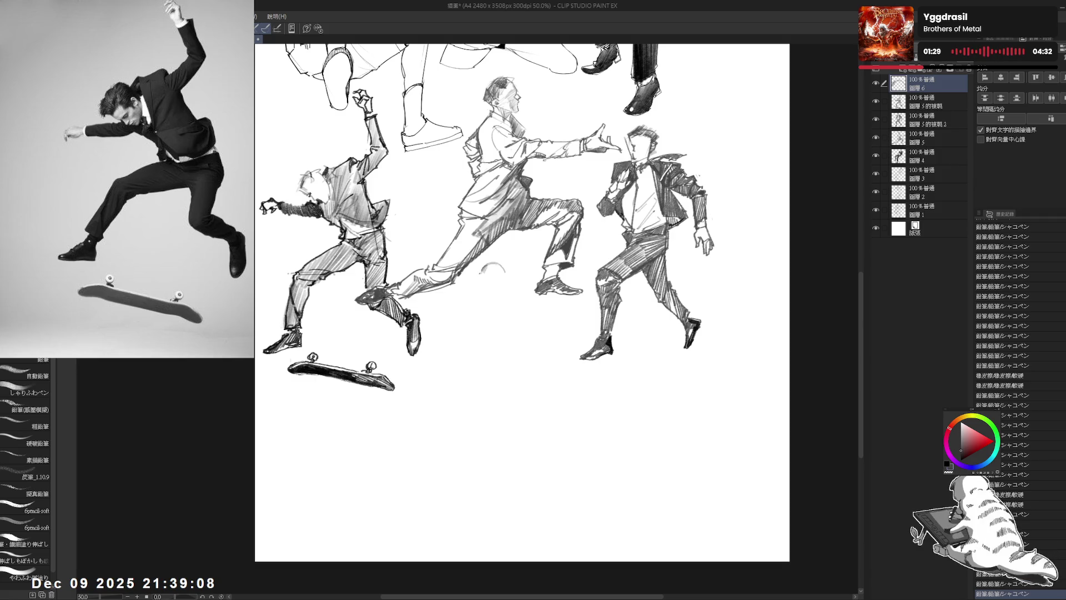
- Close the arc into a dome-shaped helmet and add a tiny mark beneath it
left_click_drag(482, 272, 504, 272)
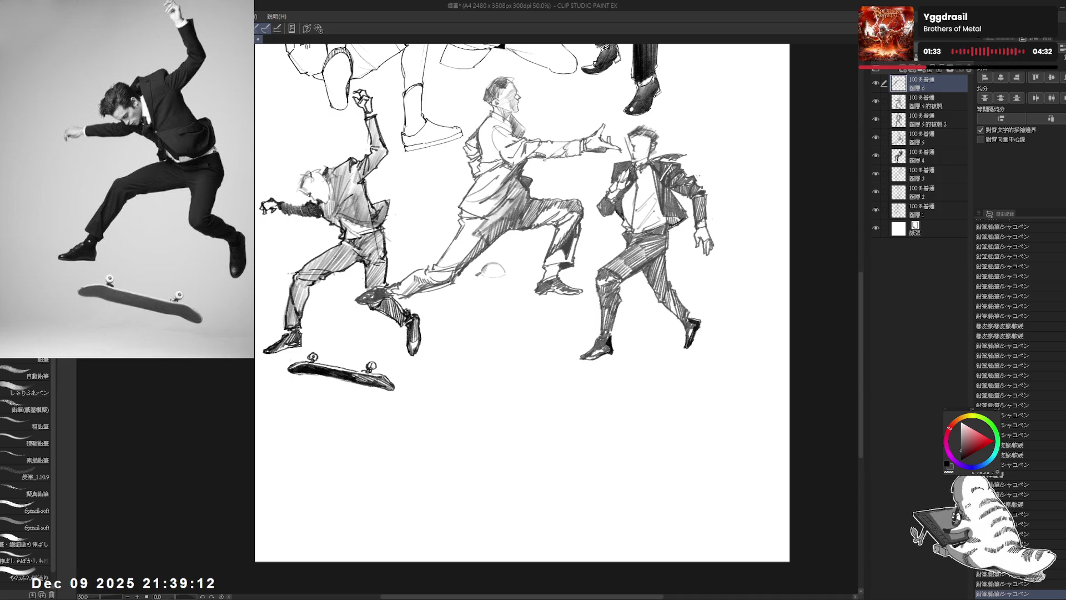
key("ctrl+z")
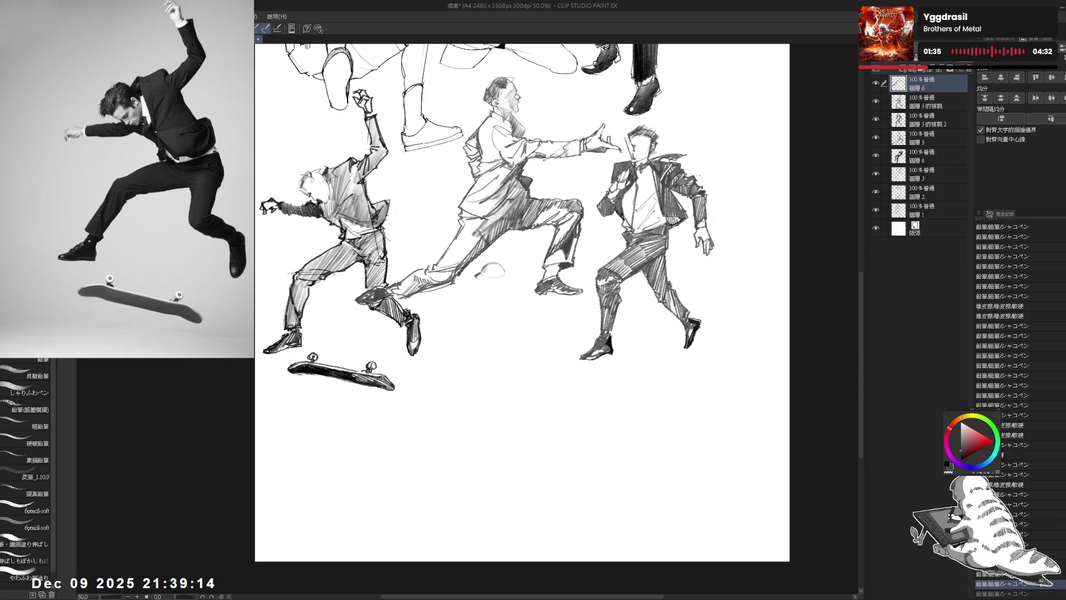
left_click(486, 281)
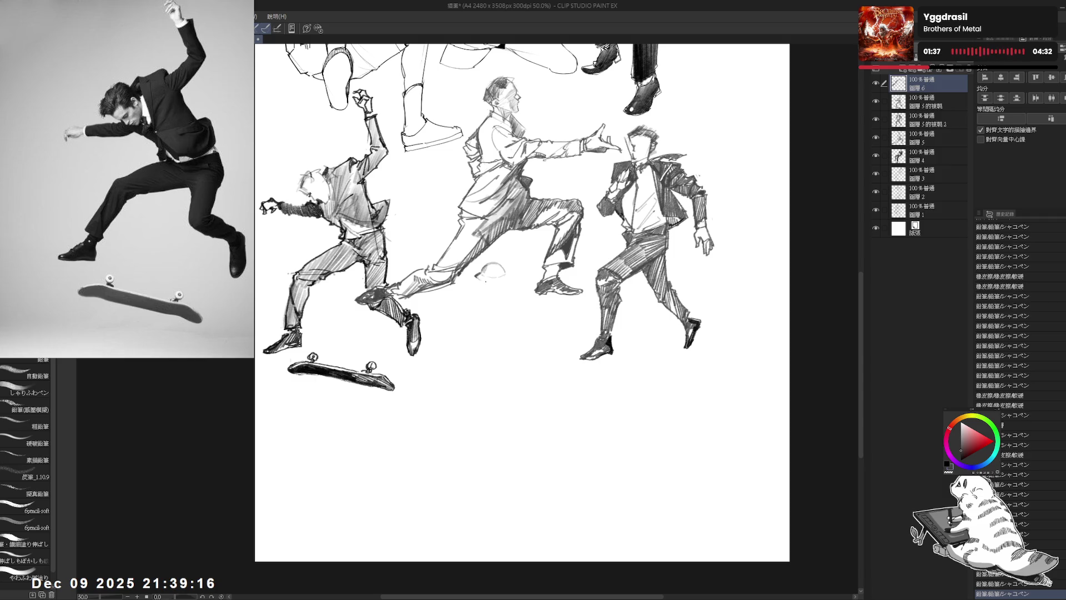
key("ctrl+y")
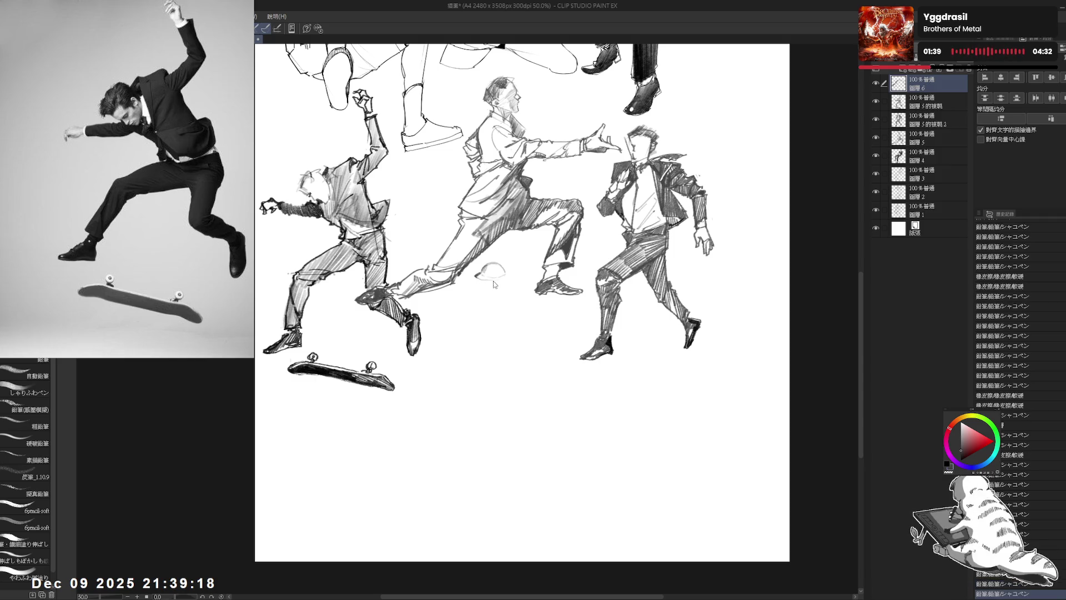
mouse_move(478, 277)
left_mouse_down()
mouse_move(506, 276)
mouse_move(447, 348)
left_mouse_up()
mouse_move(27, 472)
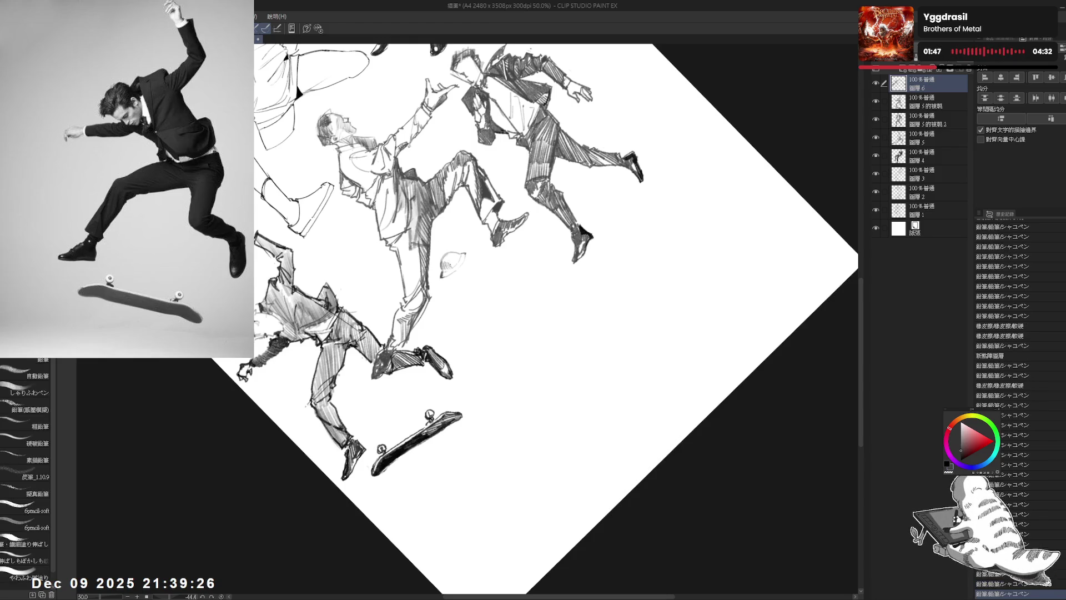
- Try vertical lines under the helmet shape, then undo them
key("ctrl+at")
left_click_drag(485, 429, 492, 292)
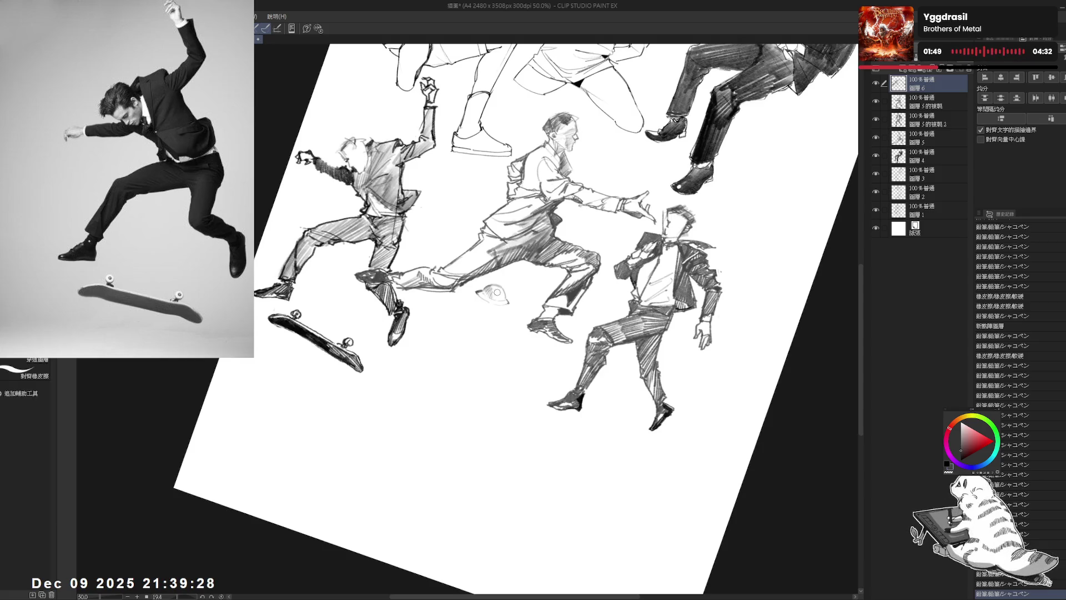
mouse_move(611, 311)
left_mouse_down()
mouse_move(556, 211)
mouse_move(472, 167)
left_mouse_up()
scroll(1002, 333, "down", 3)
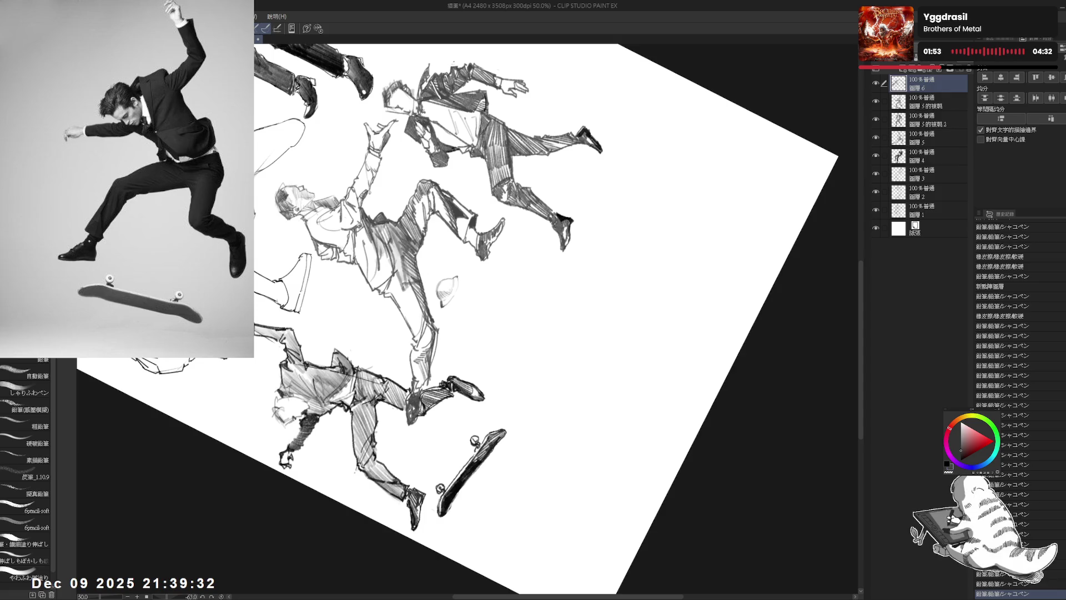
scroll(1003, 333, "down", 1)
scroll(1002, 333, "down", 1)
left_click_drag(556, 316, 611, 238)
left_click_drag(453, 279, 457, 319)
left_click_drag(462, 293, 464, 320)
key("ctrl+@")
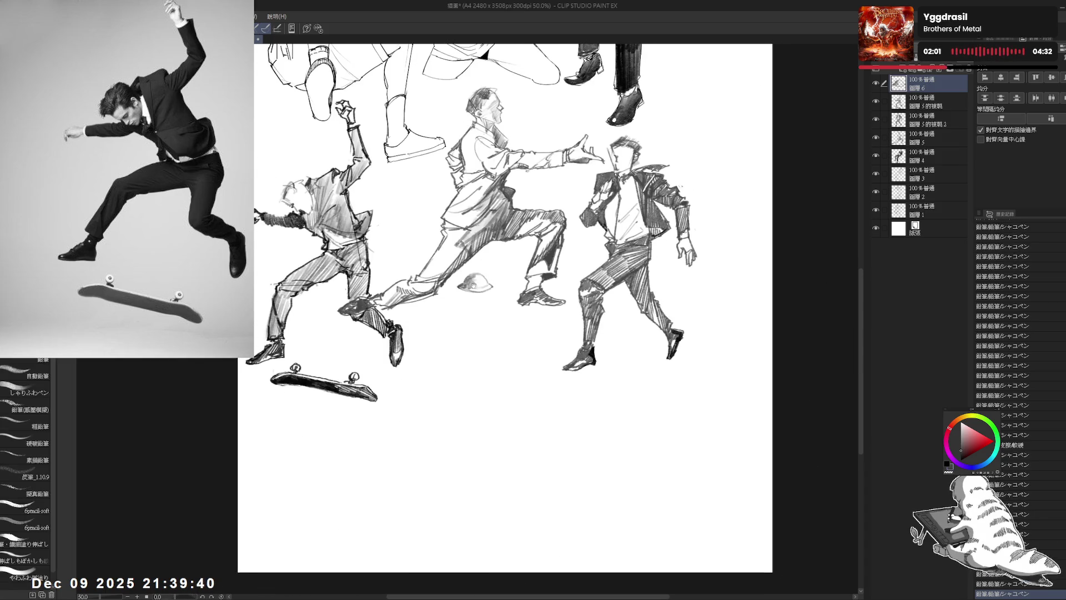
key("ctrl+z")
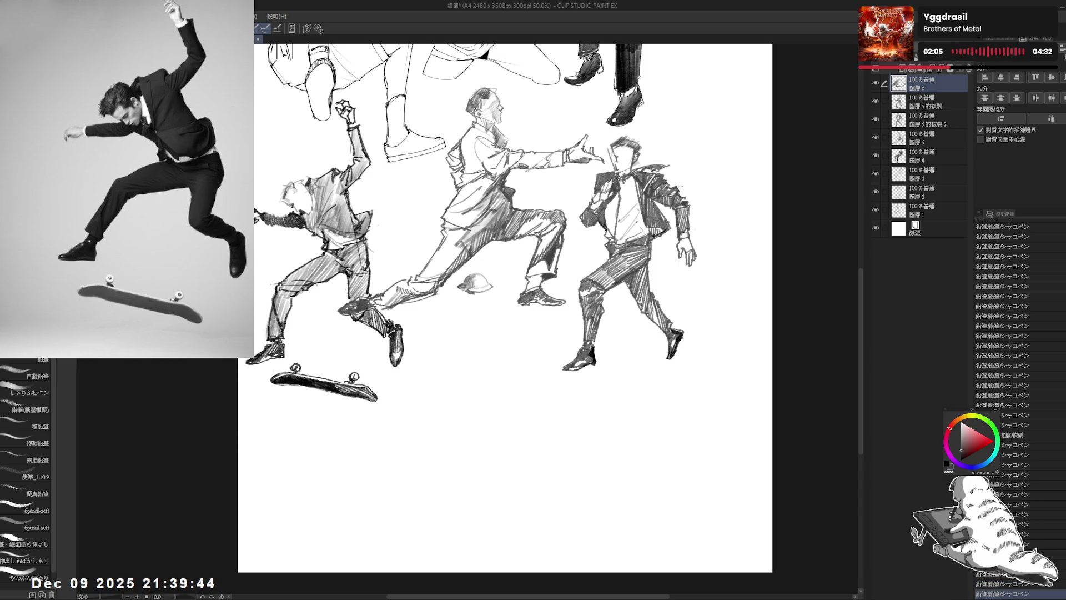
key("ctrl+z")
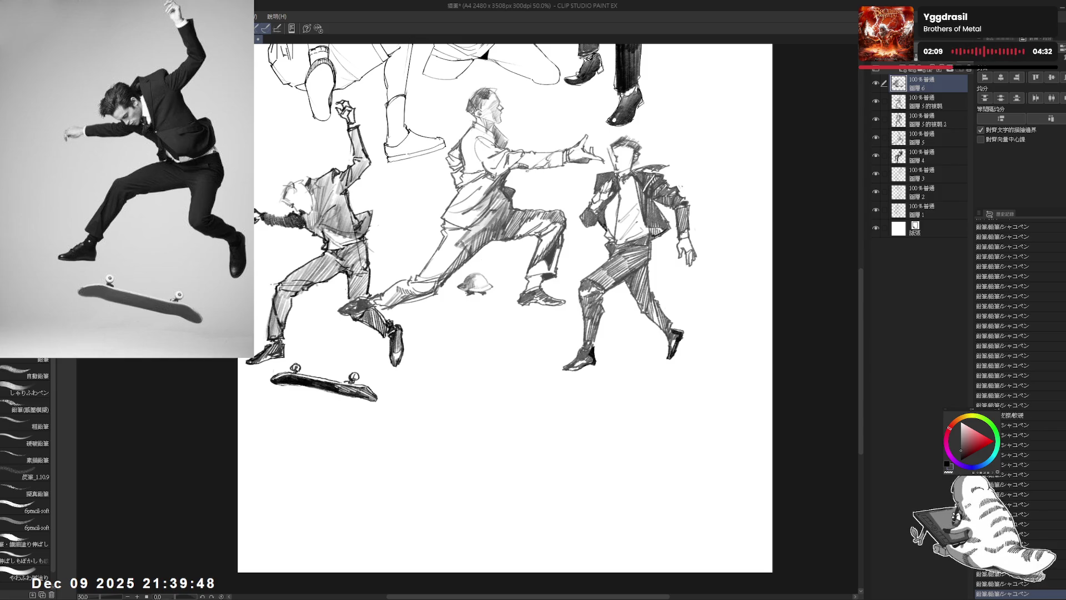
- Add short pencil strokes and a dot below the helmet, erasing stray marks around it
left_click_drag(470, 290, 471, 300)
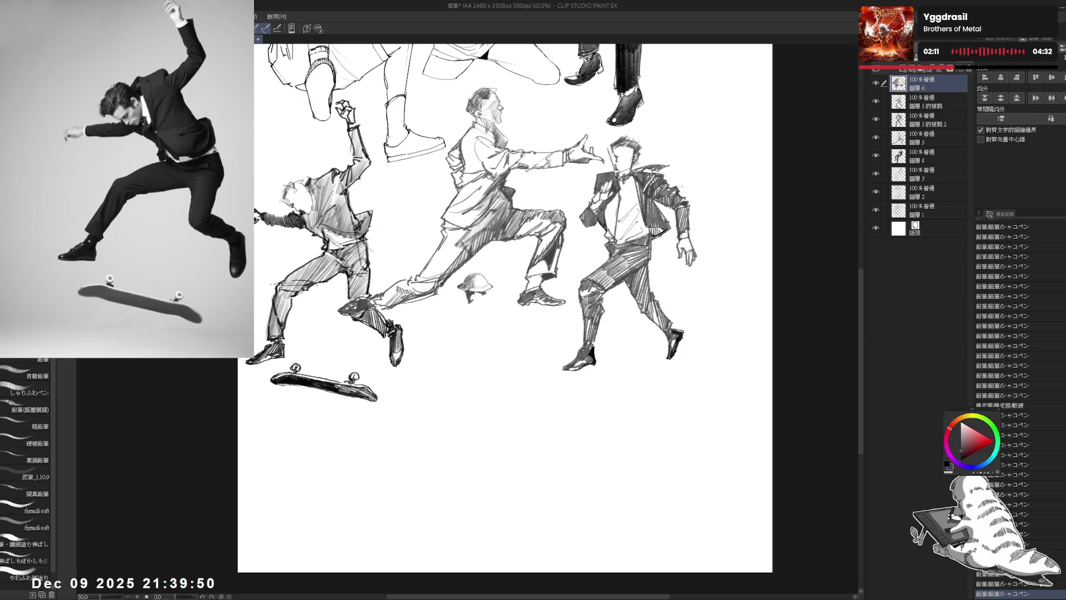
left_click_drag(470, 286, 477, 311)
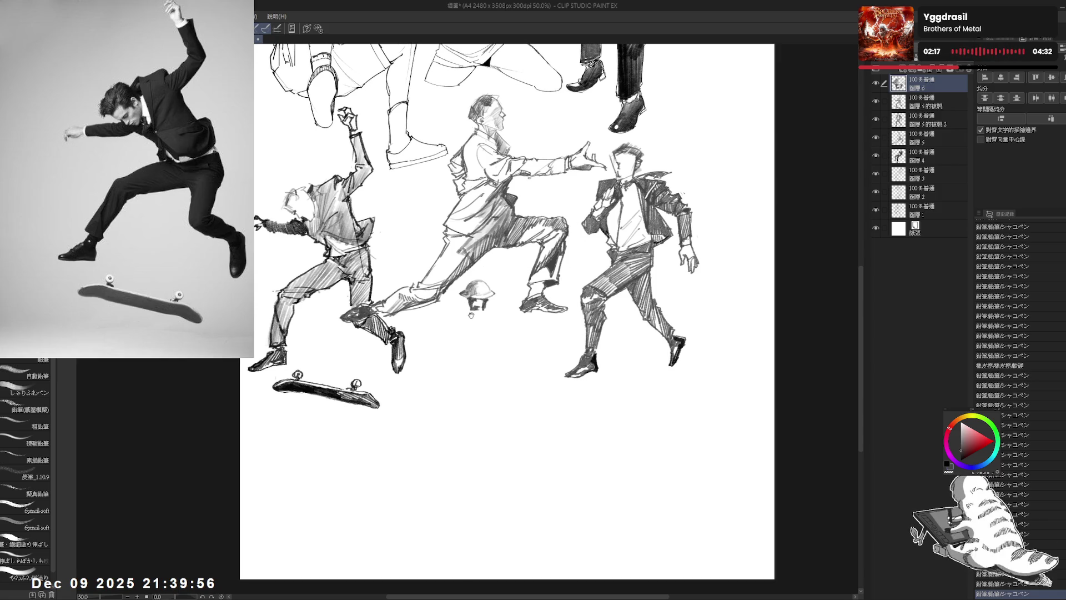
left_click_drag(446, 330, 455, 323)
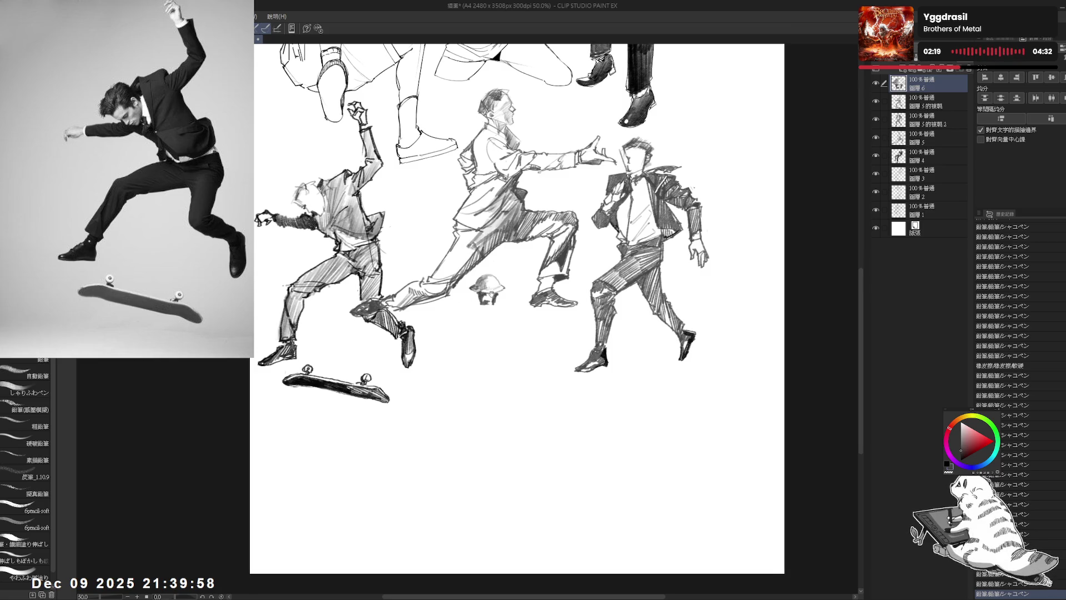
left_click_drag(468, 246, 464, 248)
key("e")
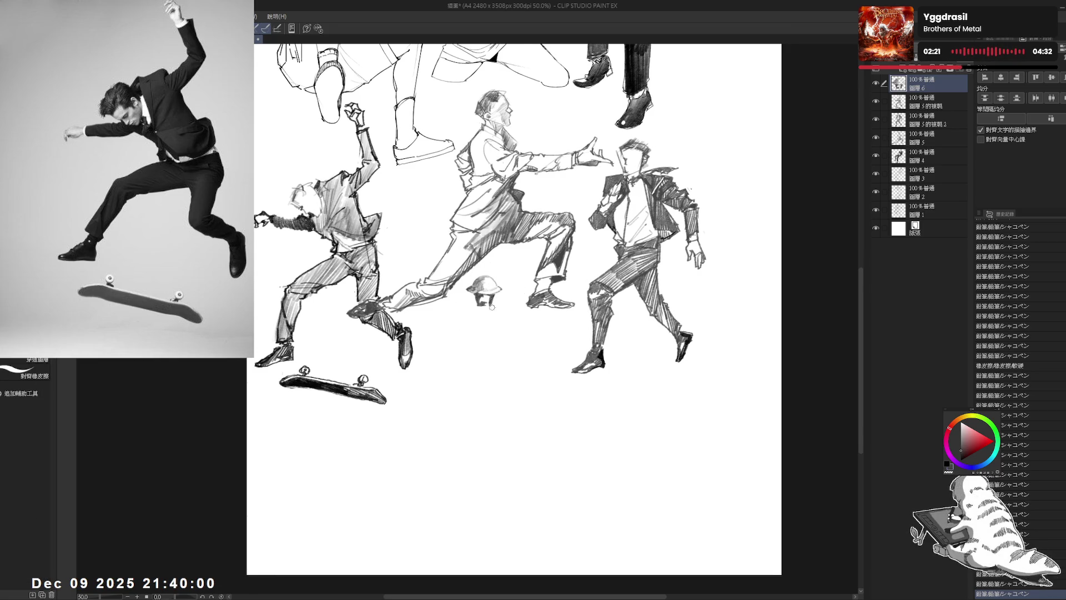
key("p")
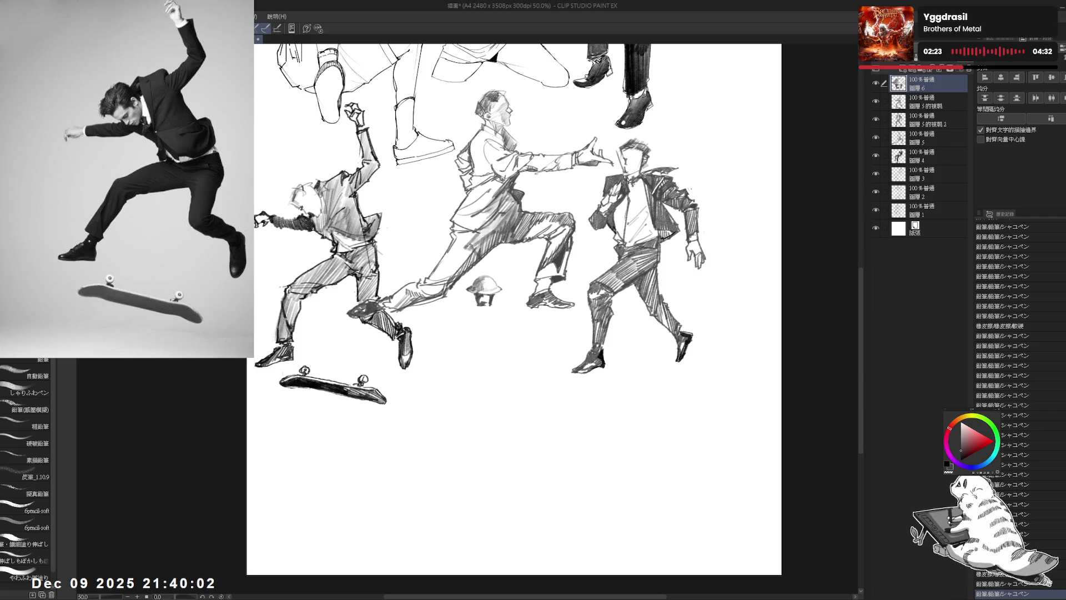
key("e")
left_click_drag(463, 303, 470, 317)
key("p")
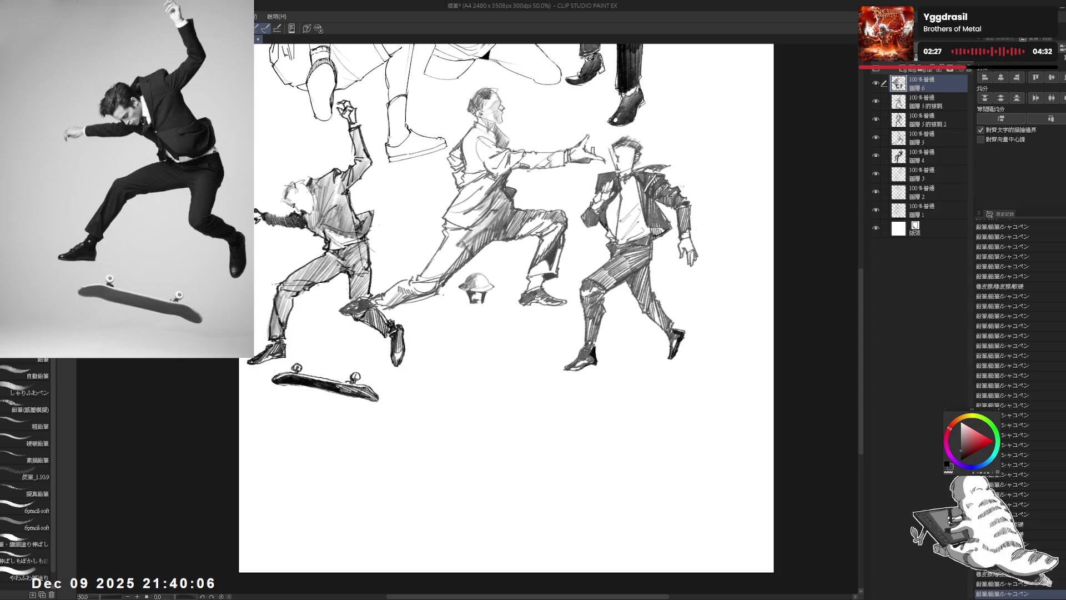
left_click_drag(473, 293, 471, 309)
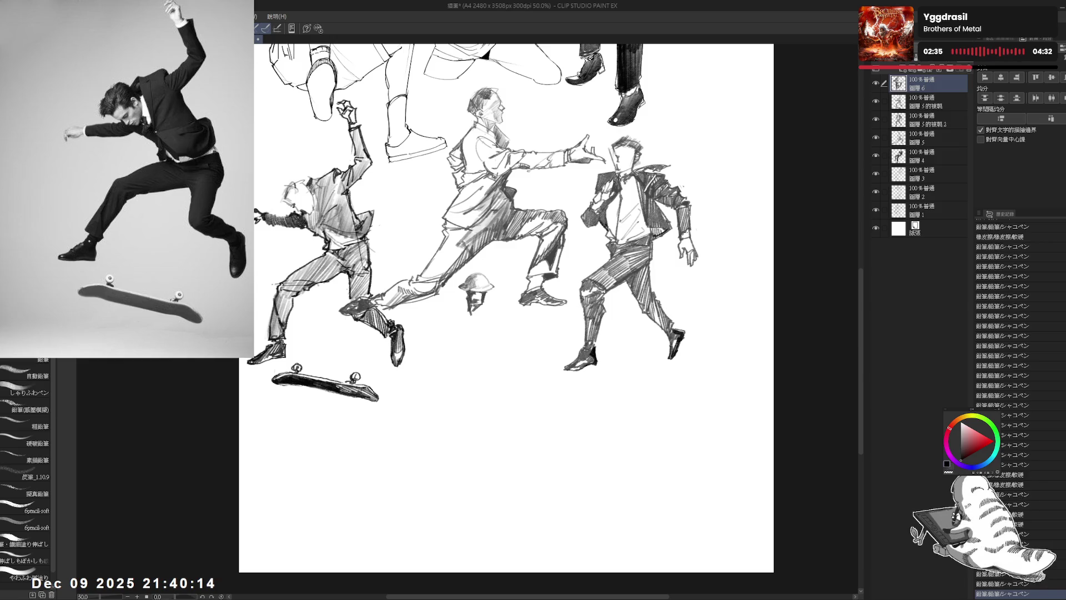
left_click(471, 336)
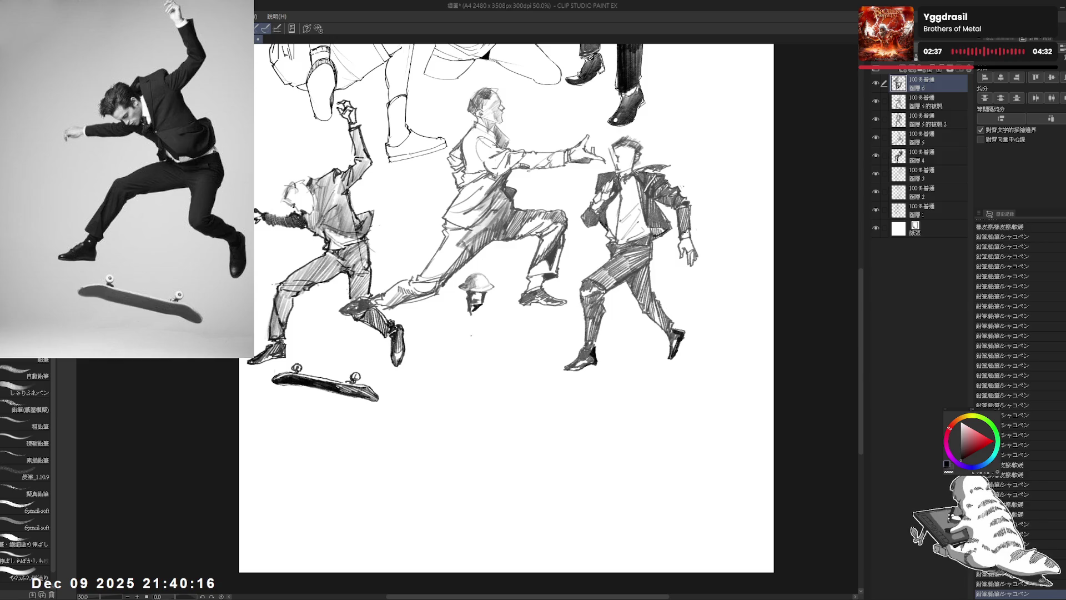
- Shade the face under the helmet brim with several pencil strokes
left_click_drag(484, 296, 491, 306)
key("ctrl+z")
key("ctrl+y")
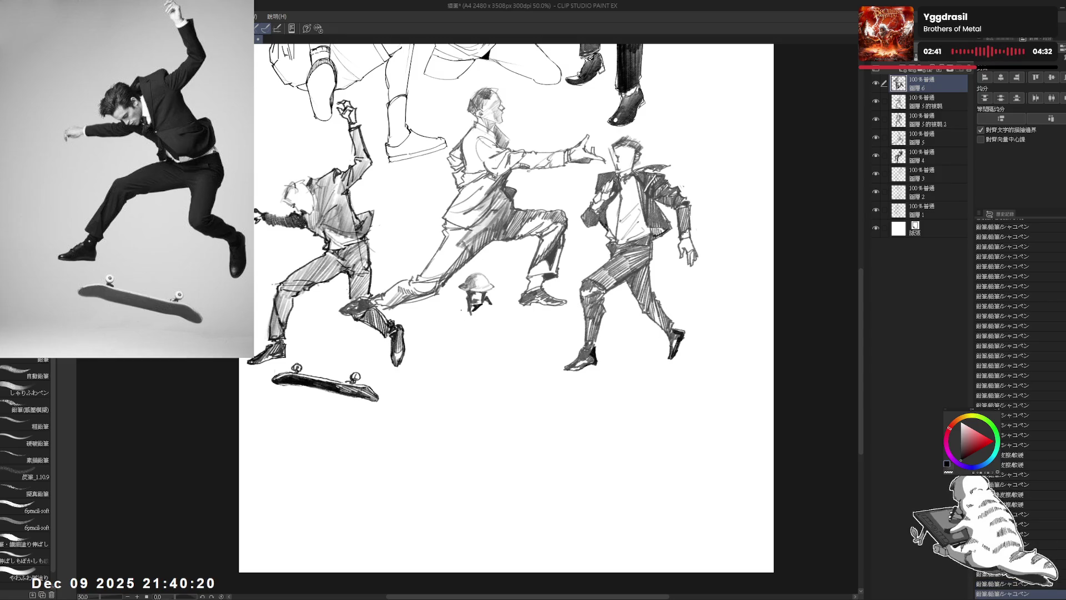
left_click_drag(481, 298, 479, 306)
left_click_drag(483, 296, 478, 312)
mouse_move(480, 299)
left_mouse_down()
mouse_move(485, 314)
mouse_move(475, 311)
left_mouse_up()
left_click_drag(479, 298, 474, 314)
mouse_move(476, 299)
left_mouse_down()
mouse_move(476, 317)
mouse_move(489, 307)
mouse_move(476, 311)
mouse_move(503, 327)
mouse_move(462, 304)
mouse_move(491, 273)
mouse_move(491, 317)
left_mouse_up()
- Add small strokes around the helmeted head, testing them with undo and redo
left_click_drag(500, 277, 488, 275)
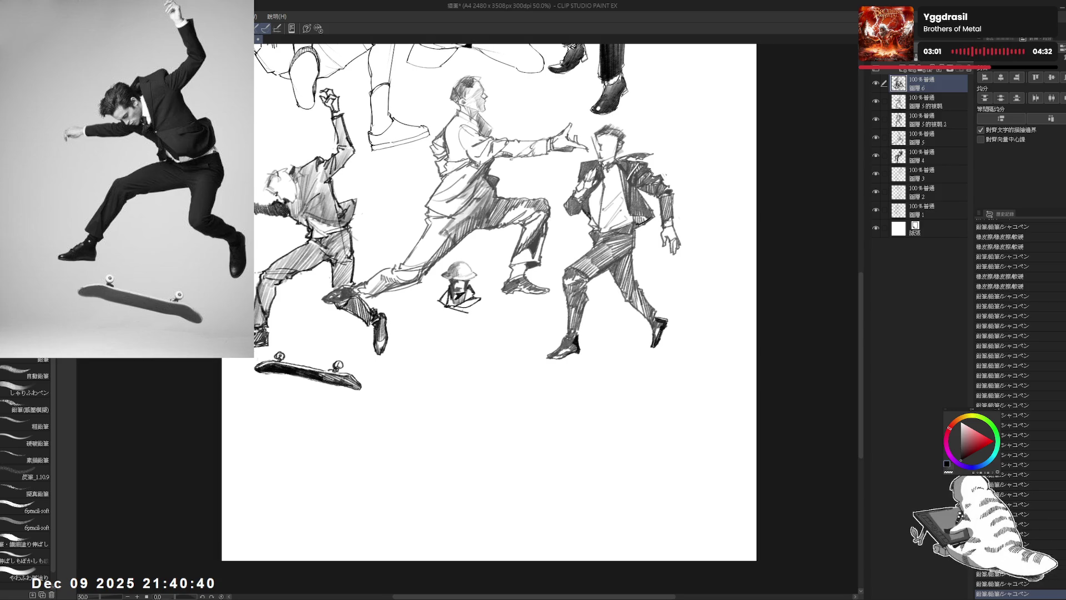
mouse_move(452, 307)
left_mouse_down()
mouse_move(482, 309)
mouse_move(474, 285)
left_mouse_up()
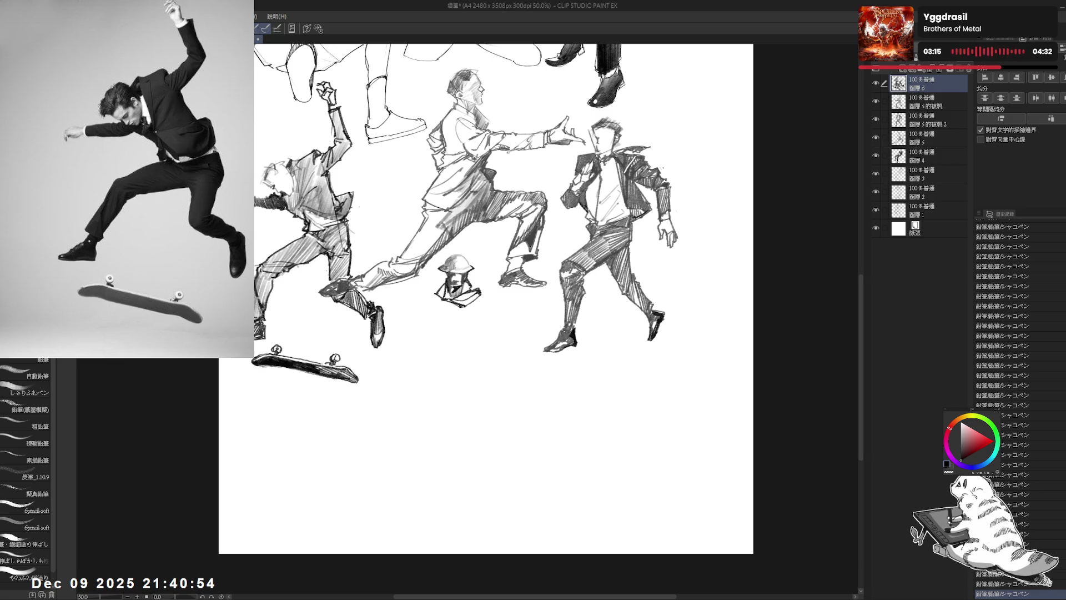
left_click_drag(422, 198, 426, 203)
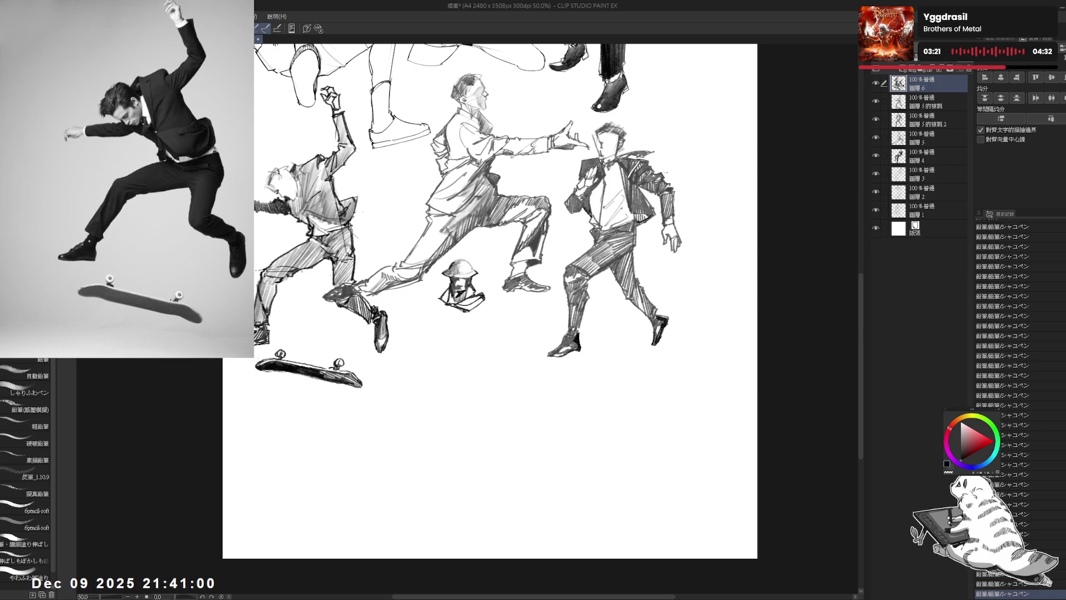
key("ctrl+z")
key("ctrl+y")
left_click_drag(440, 338, 454, 311)
key("ctrl+z")
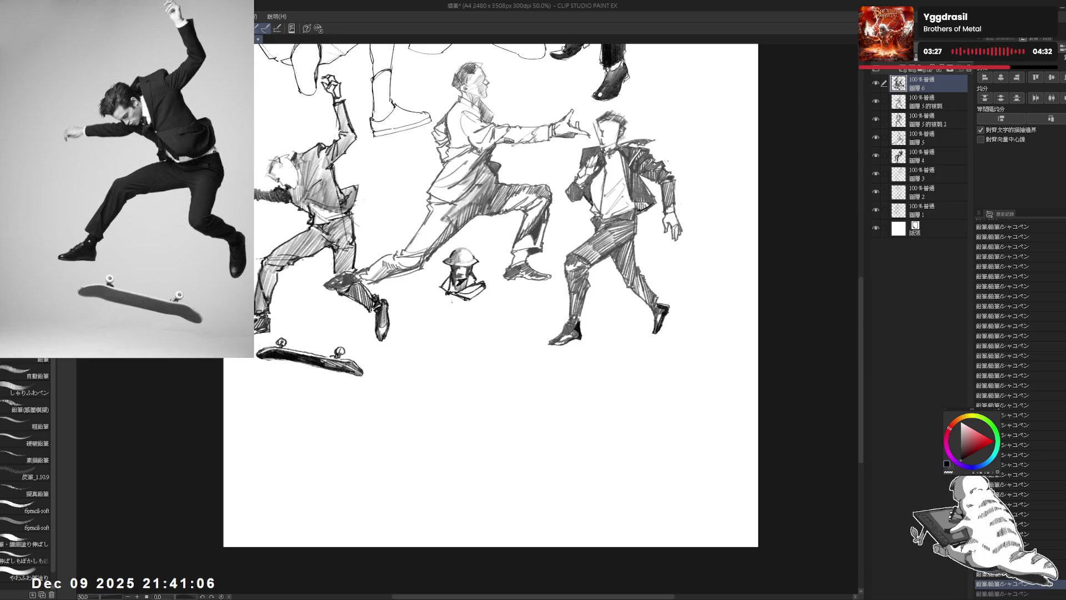
key("ctrl+y")
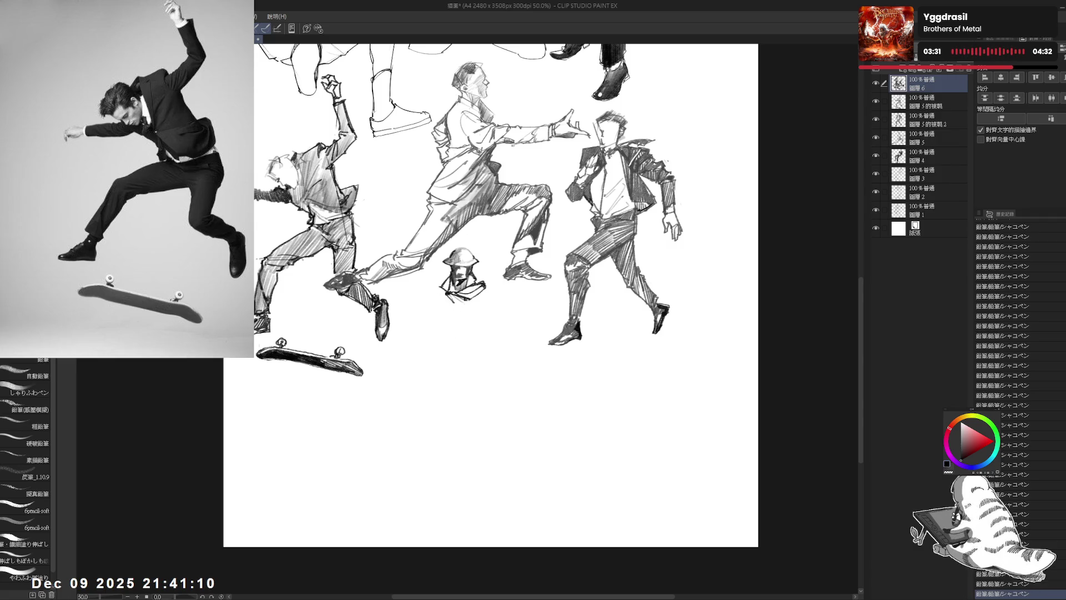
- Draw a vertical guide line down from the helmeted head and clean up the mark below it
left_click_drag(453, 298, 453, 334)
key("ctrl+z")
left_click_drag(453, 294, 453, 368)
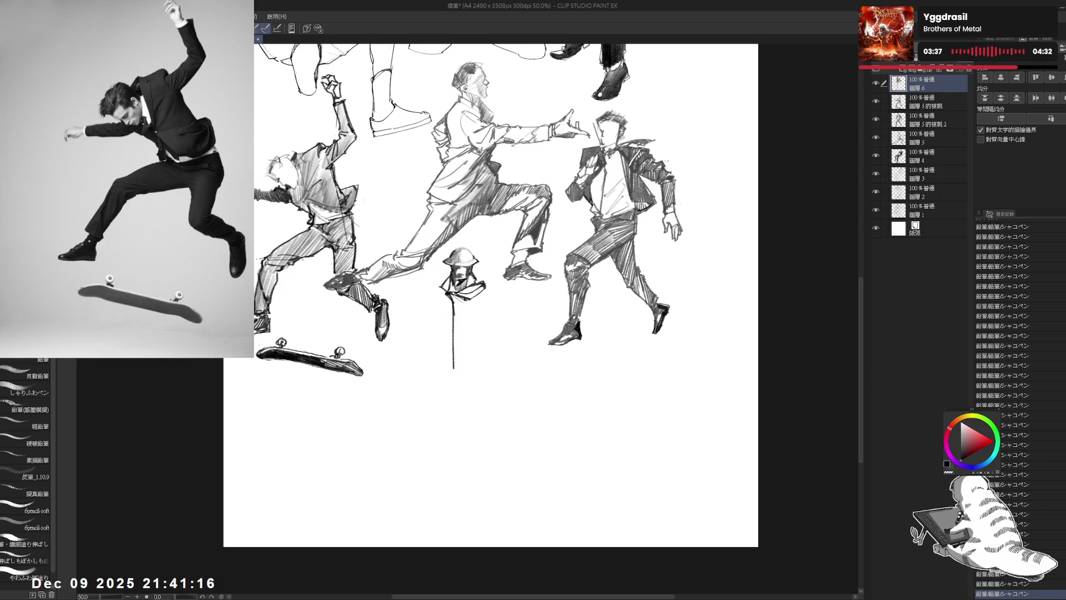
key("e")
key("p")
mouse_move(463, 301)
left_mouse_down()
mouse_move(469, 308)
mouse_move(462, 304)
left_mouse_up()
scroll(487, 295, "right", 1)
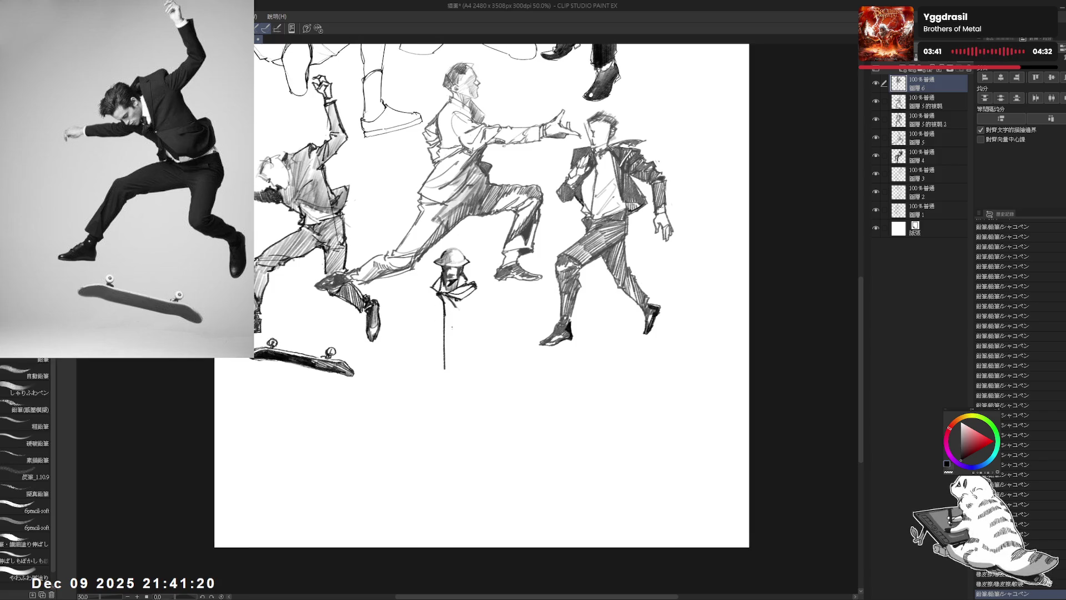
- Sketch the long robe beneath the head and hatch its right side vertically
left_click_drag(455, 300, 464, 362)
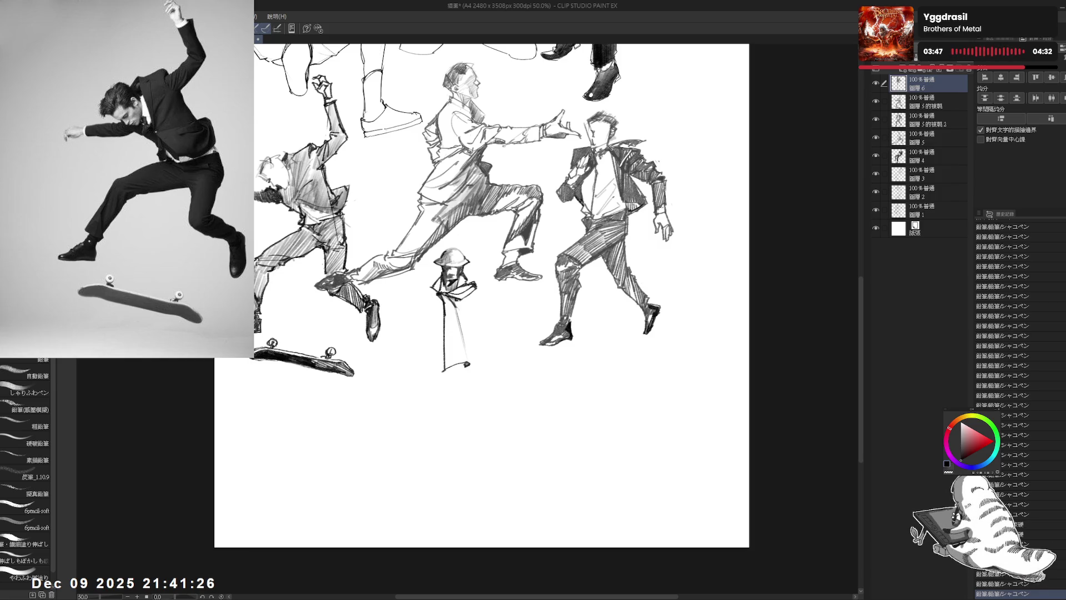
left_click_drag(475, 355, 450, 356)
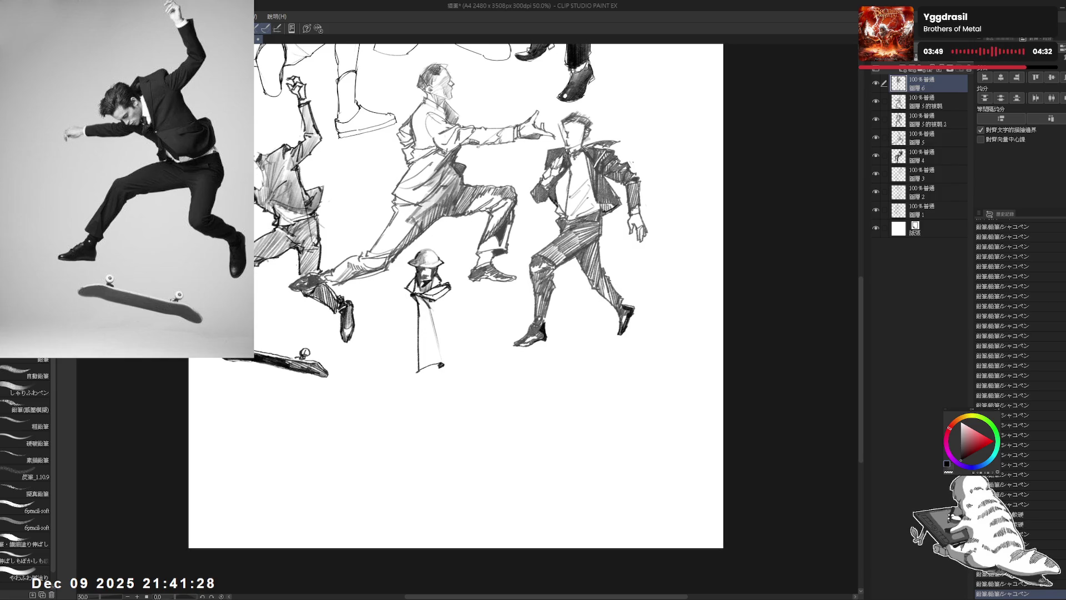
mouse_move(428, 299)
left_mouse_down()
mouse_move(443, 321)
mouse_move(443, 364)
left_mouse_up()
key("ctrl+z")
mouse_move(445, 340)
left_mouse_down()
mouse_move(444, 364)
mouse_move(449, 340)
mouse_move(451, 354)
left_mouse_up()
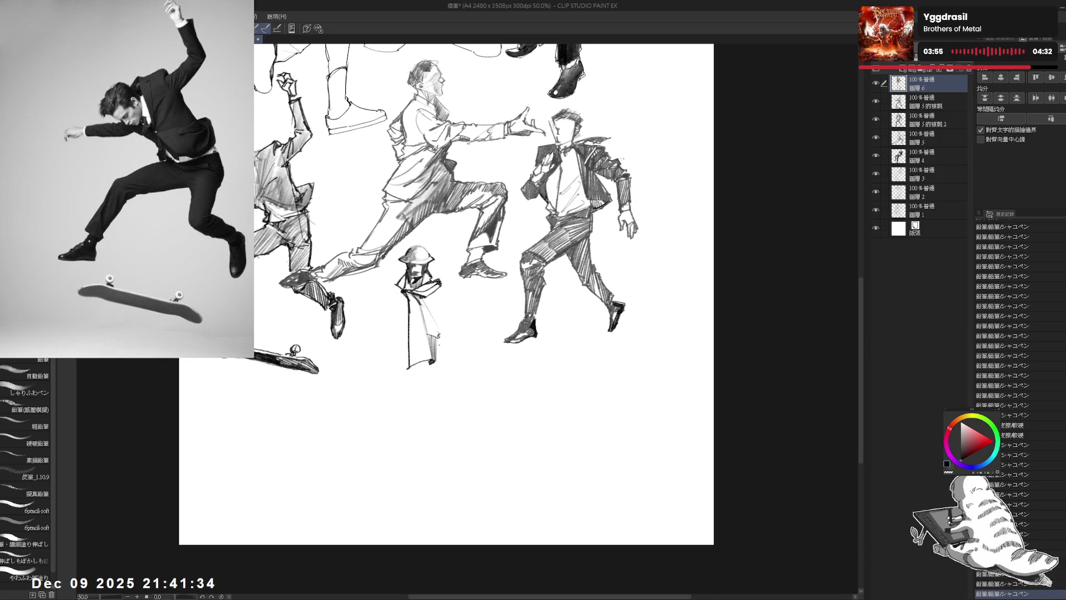
mouse_move(427, 308)
left_mouse_down()
mouse_move(440, 339)
mouse_move(469, 361)
left_mouse_up()
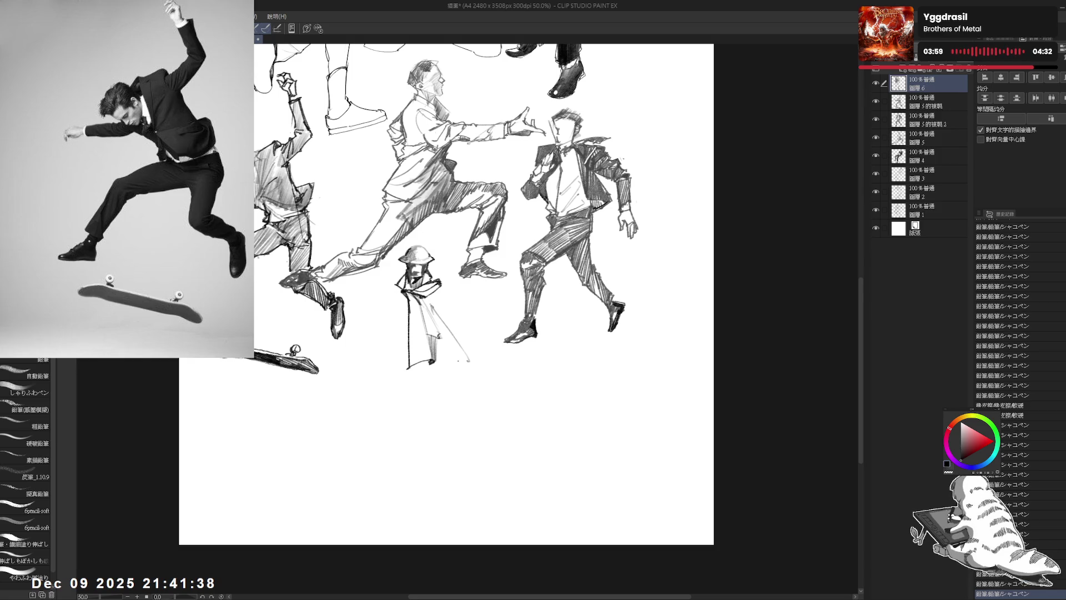
left_click_drag(431, 311, 441, 339)
left_click_drag(430, 314, 441, 344)
mouse_move(431, 319)
left_mouse_down()
mouse_move(442, 347)
mouse_move(499, 288)
left_mouse_up()
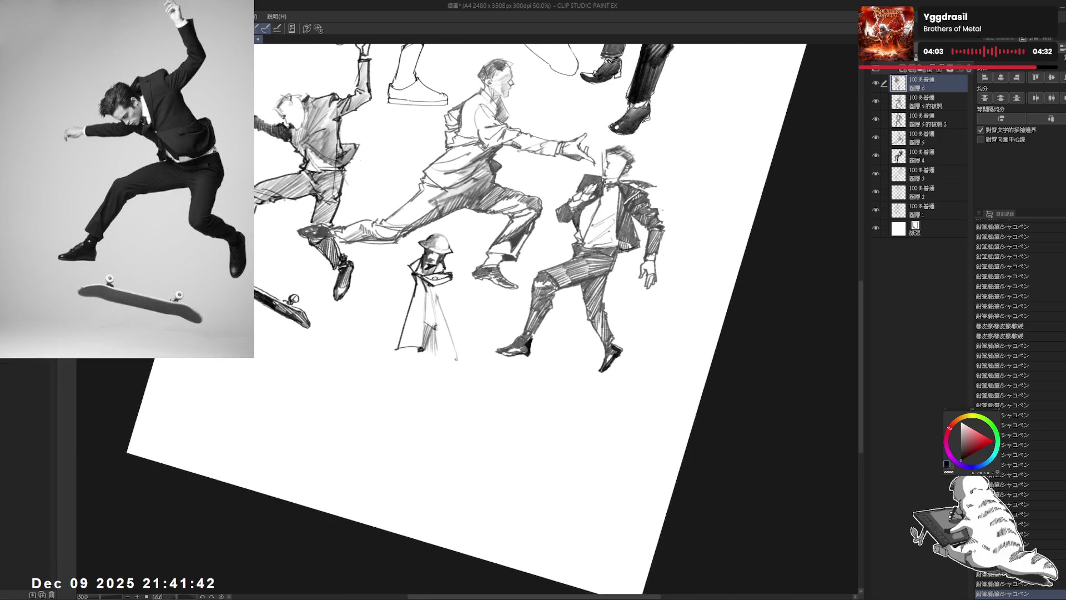
- Add hatching strokes down the cloak and near its hem, resetting the view upright
mouse_move(432, 303)
left_mouse_down()
mouse_move(438, 339)
mouse_move(437, 307)
left_mouse_up()
left_click_drag(432, 304, 438, 356)
key("ctrl+z")
key("ctrl+z")
mouse_move(434, 298)
left_mouse_down()
mouse_move(437, 353)
mouse_move(447, 350)
left_mouse_up()
mouse_move(439, 304)
left_mouse_down()
mouse_move(457, 360)
mouse_move(444, 360)
left_mouse_up()
key("e")
key("ctrl+alt+0")
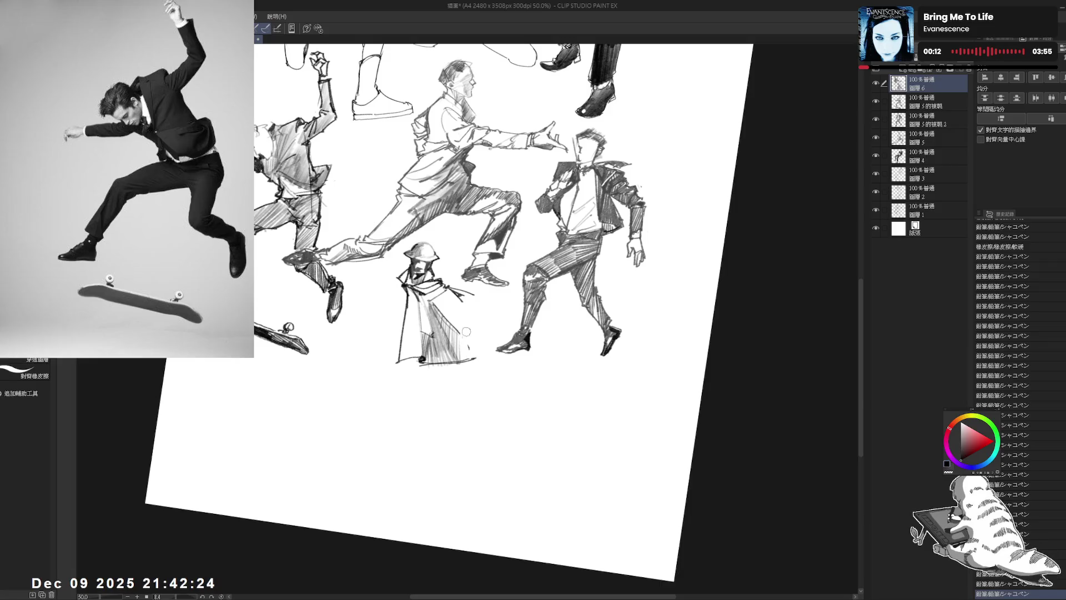
mouse_move(472, 340)
left_mouse_down()
mouse_move(466, 354)
mouse_move(482, 346)
left_mouse_up()
key("ctrl+r")
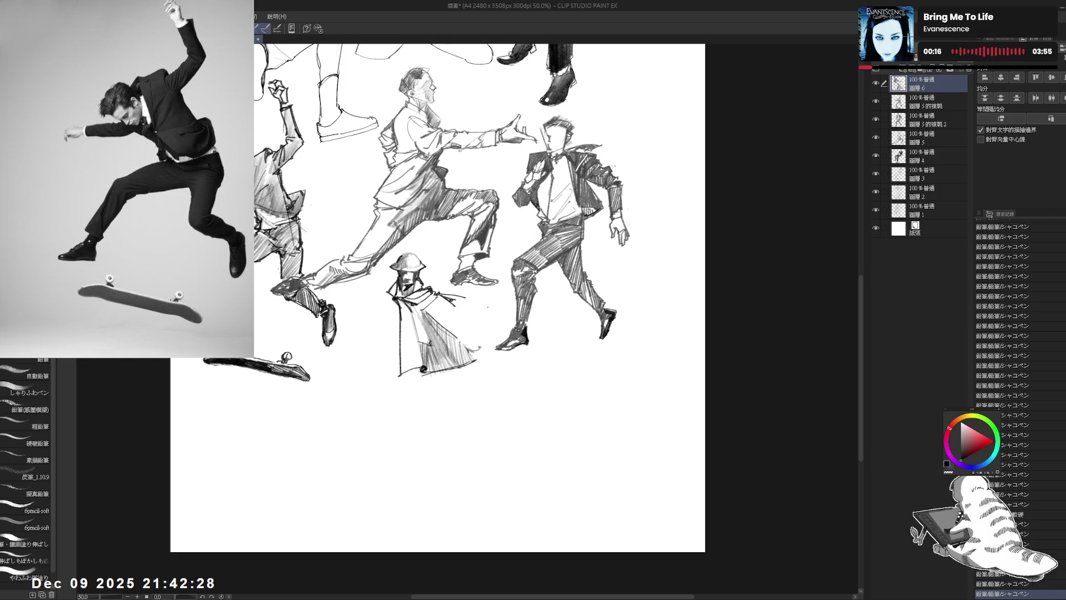
- Sketch the cloaked figure's outstretched arm, undoing two unwanted strokes
mouse_move(452, 312)
left_mouse_down()
mouse_move(480, 295)
mouse_move(485, 359)
left_mouse_up()
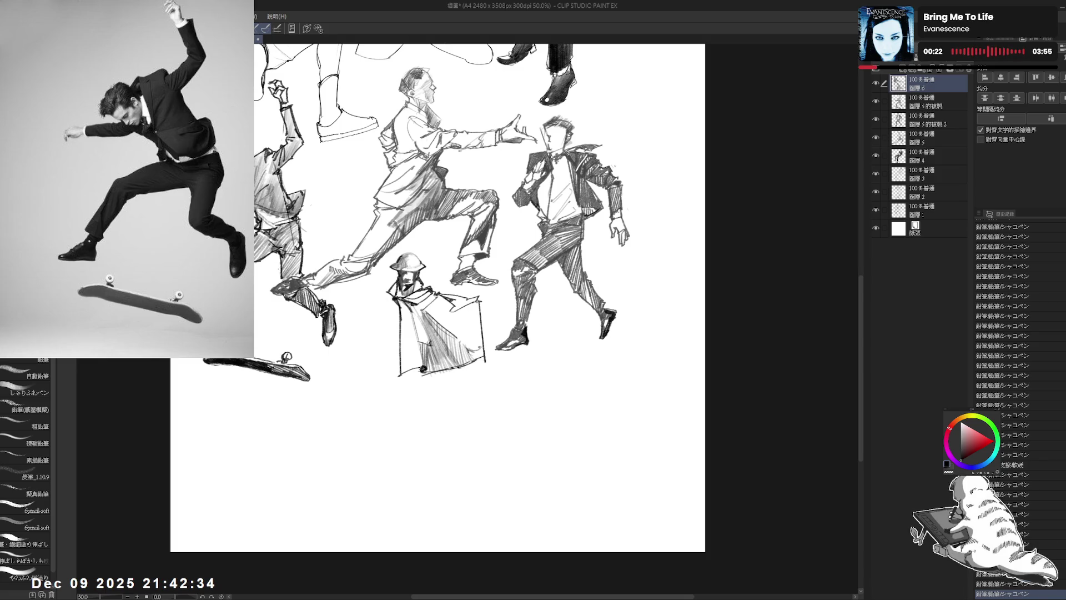
left_click_drag(460, 410, 486, 404)
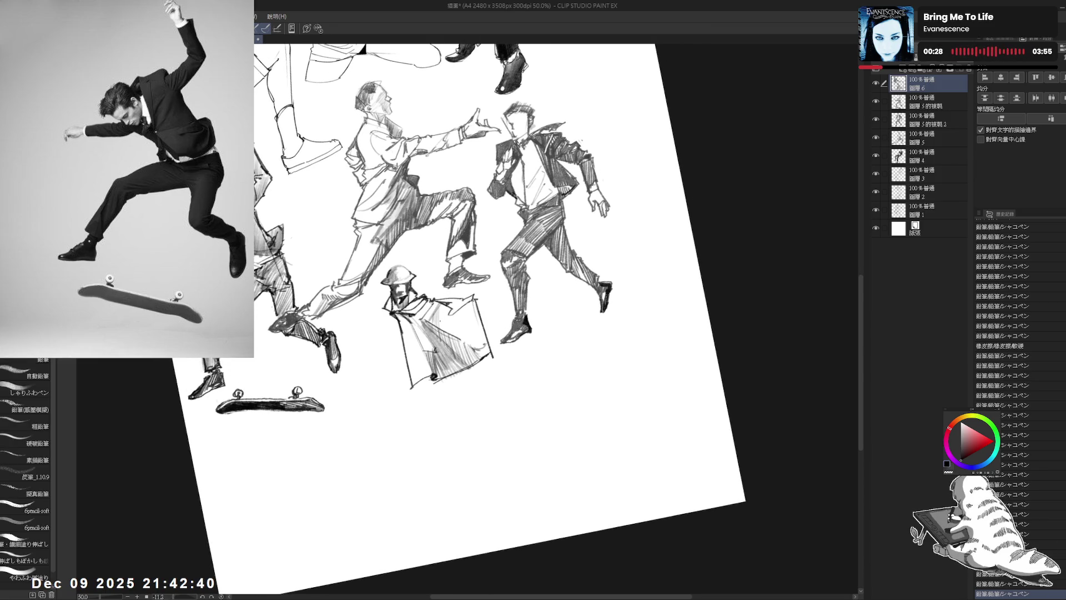
left_click_drag(456, 333, 444, 413)
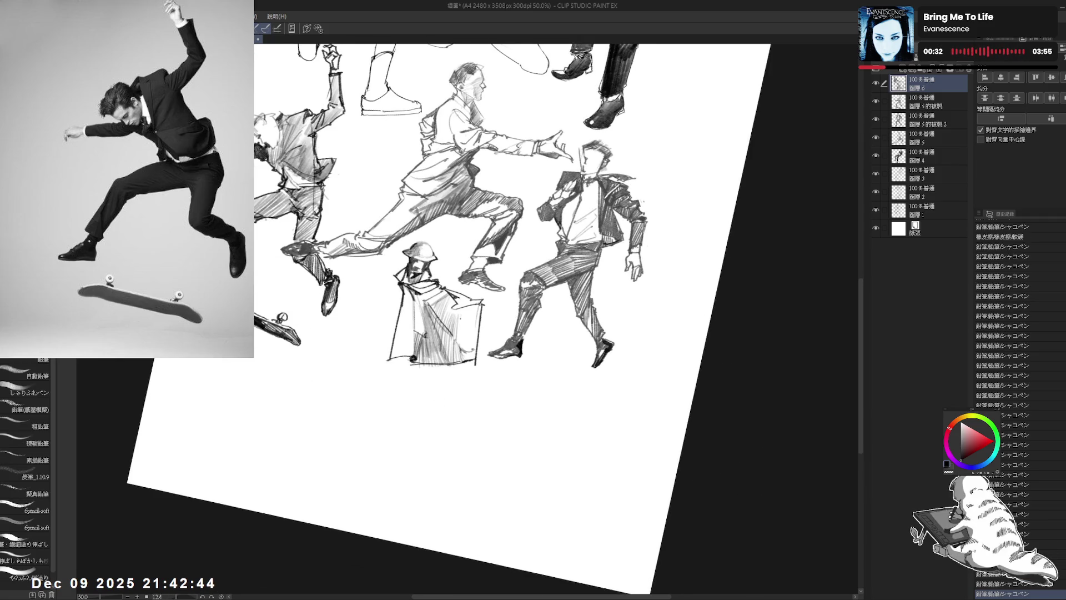
key("ctrl+at")
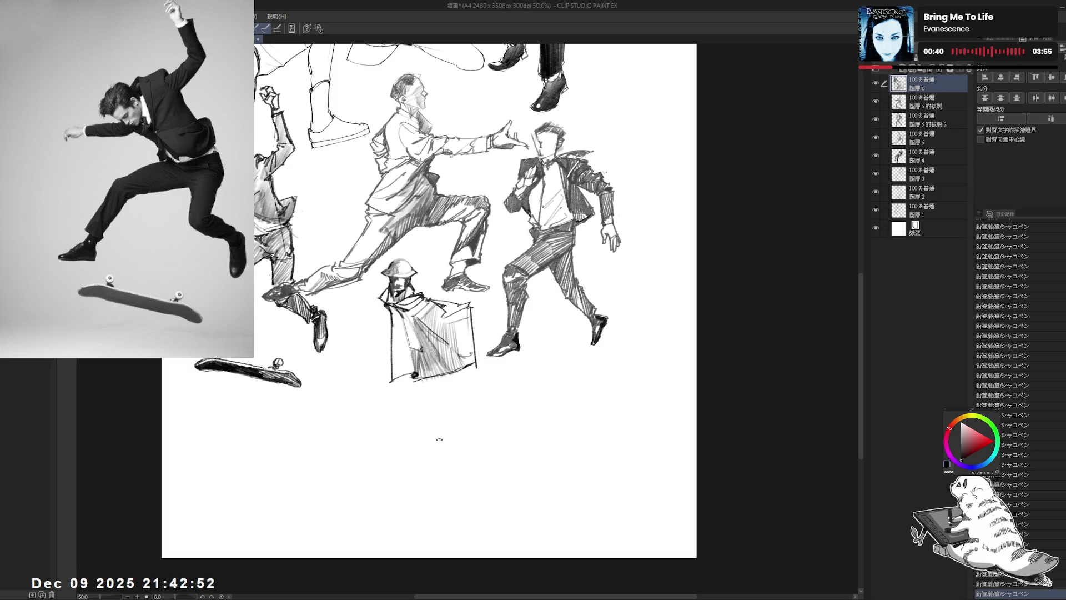
left_click_drag(452, 388, 462, 332)
key("ctrl+z")
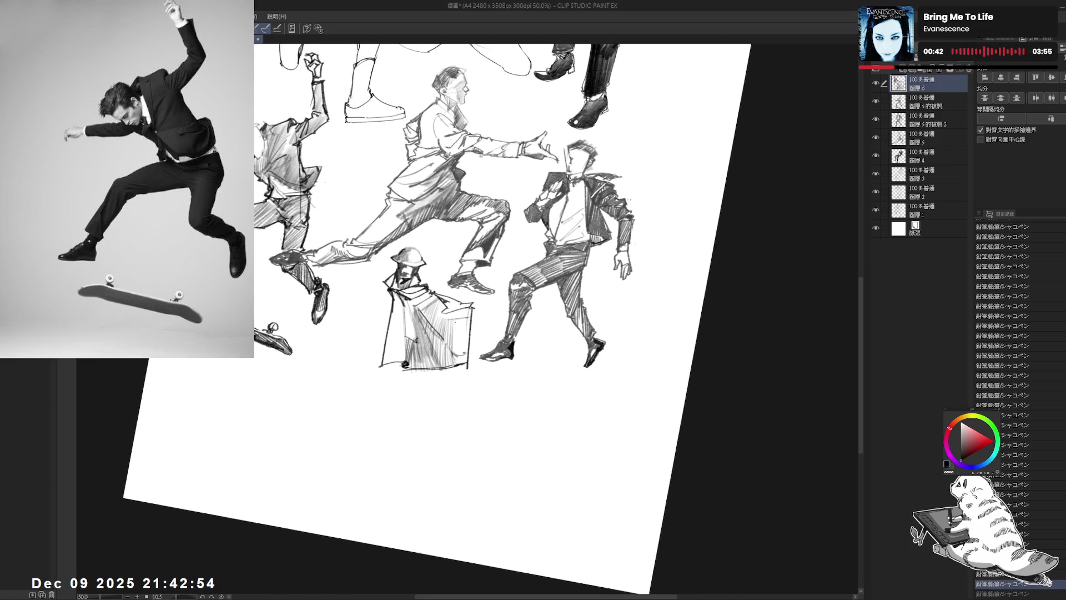
key("ctrl+z")
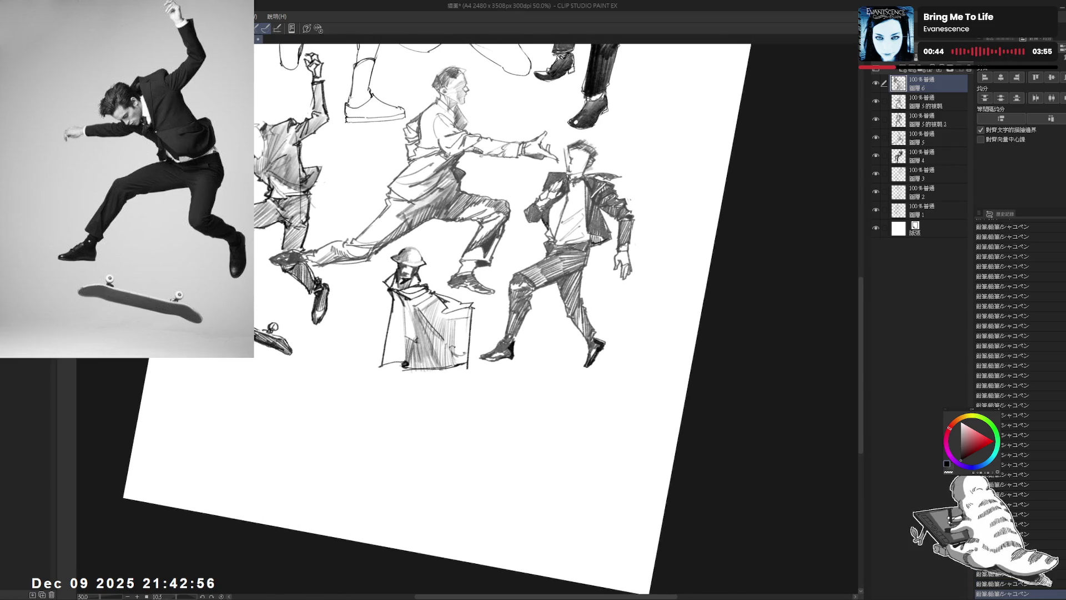
left_click_drag(444, 389, 472, 388)
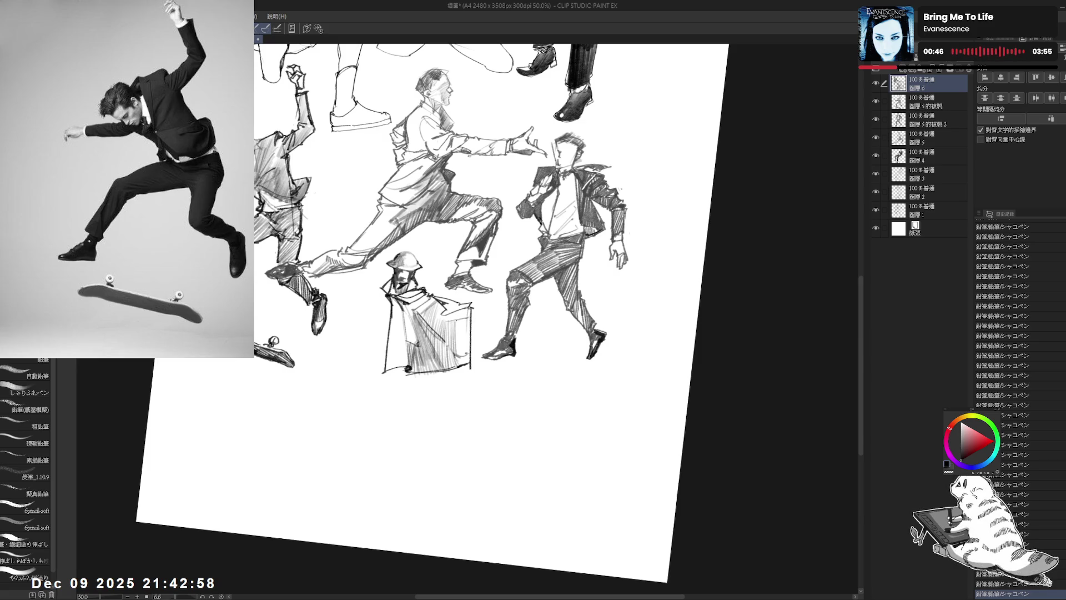
- Hatch the boxy cape with vertical strokes and redraw its upper-right corner
left_click_drag(456, 320, 467, 356)
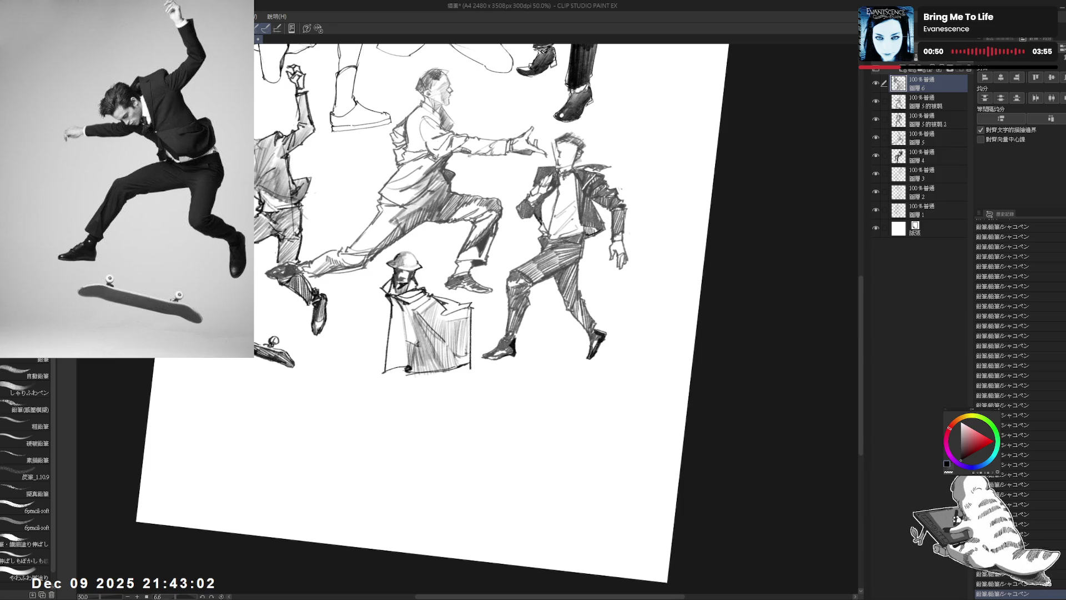
key("ctrl+@")
left_click_drag(439, 285, 464, 312)
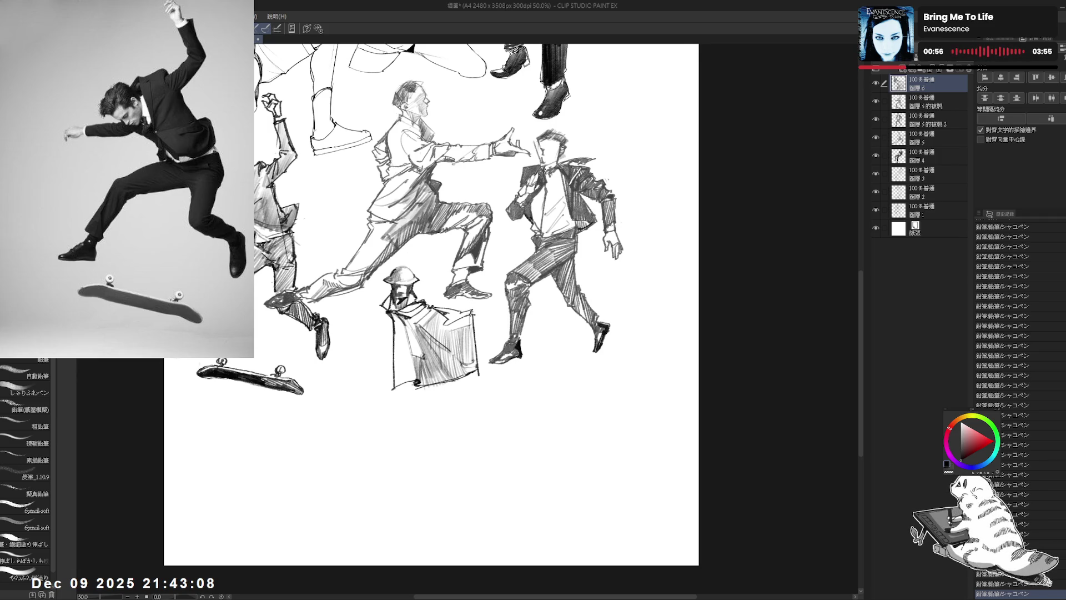
key("ctrl+z")
left_click_drag(473, 322, 477, 312)
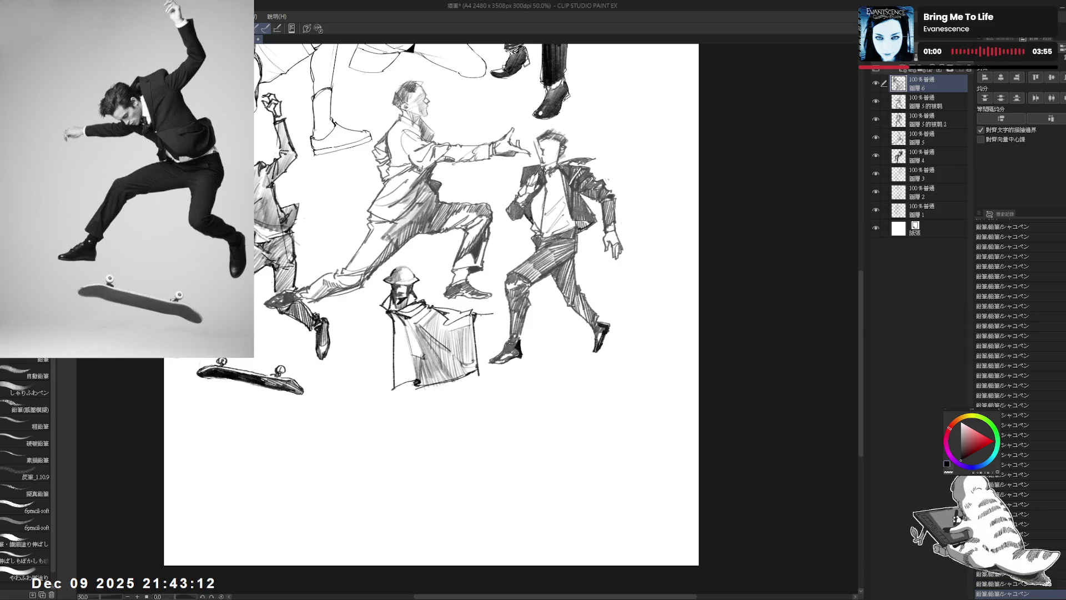
- Redo the cape's upper-right corner so it extends further outward
key("ctrl+z")
left_click_drag(476, 314, 489, 313)
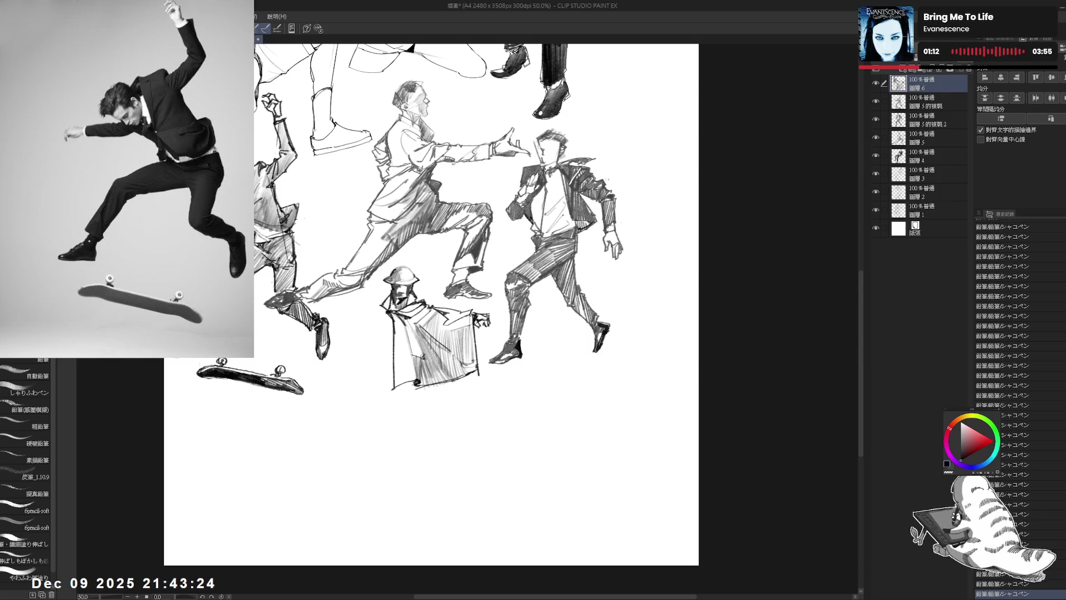
left_click_drag(376, 315, 405, 297)
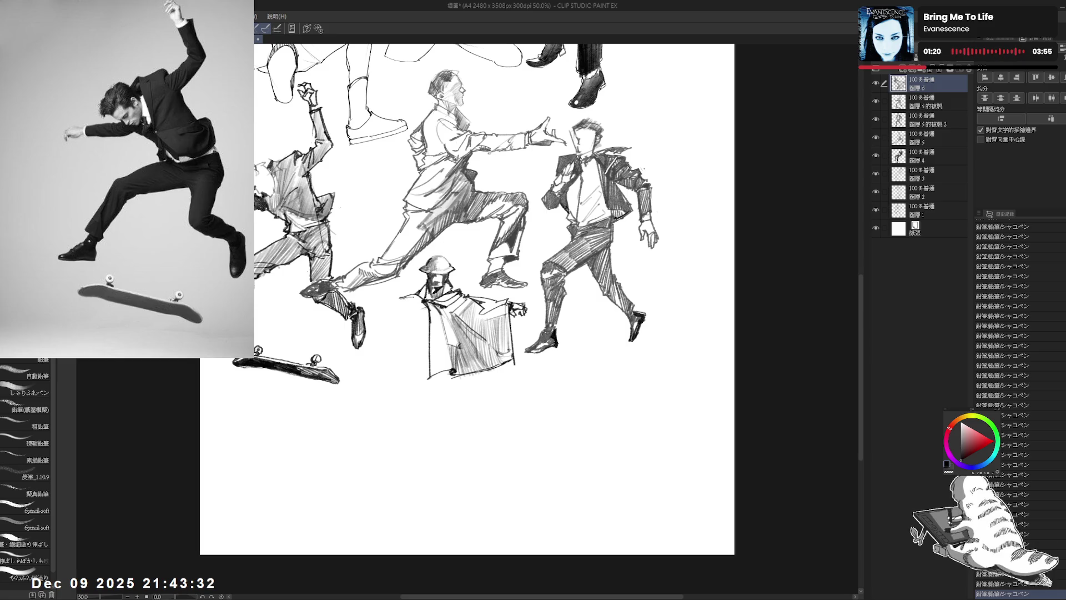
left_click_drag(466, 300, 391, 300)
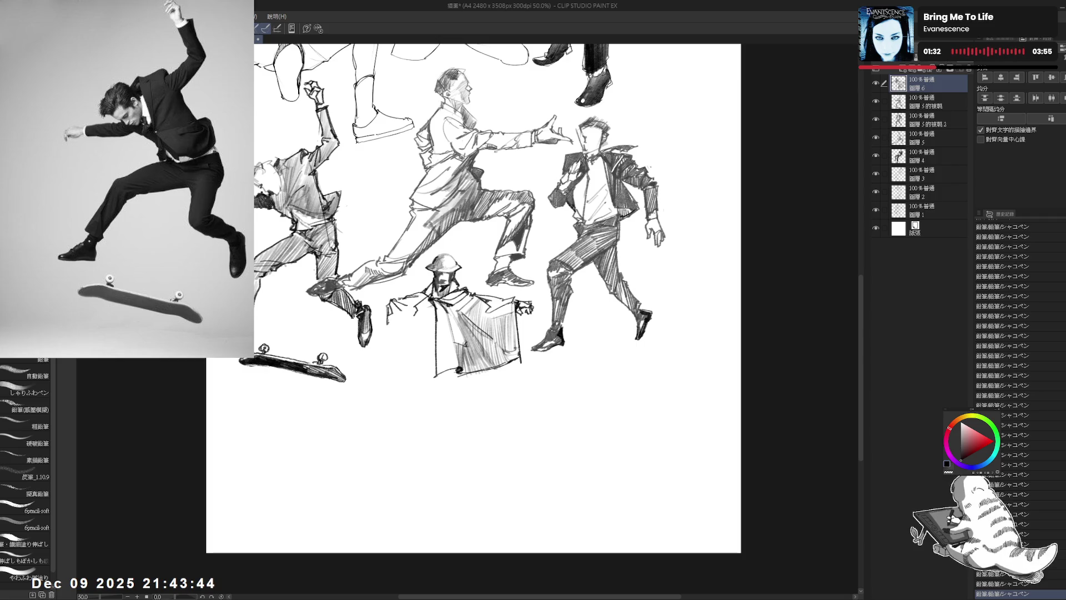
- Sketch the cape's outlines and edge strokes along the robed figure's left side
left_click_drag(395, 308, 389, 322)
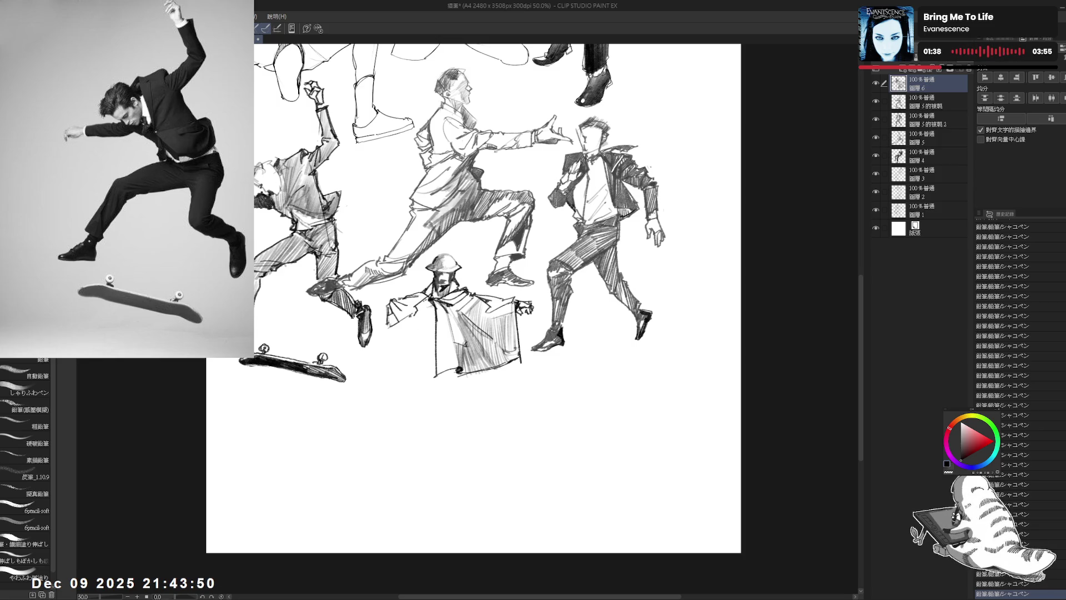
mouse_move(415, 315)
left_mouse_down()
mouse_move(392, 354)
mouse_move(373, 349)
left_mouse_up()
key("ctrl+z")
left_click_drag(381, 304, 374, 310)
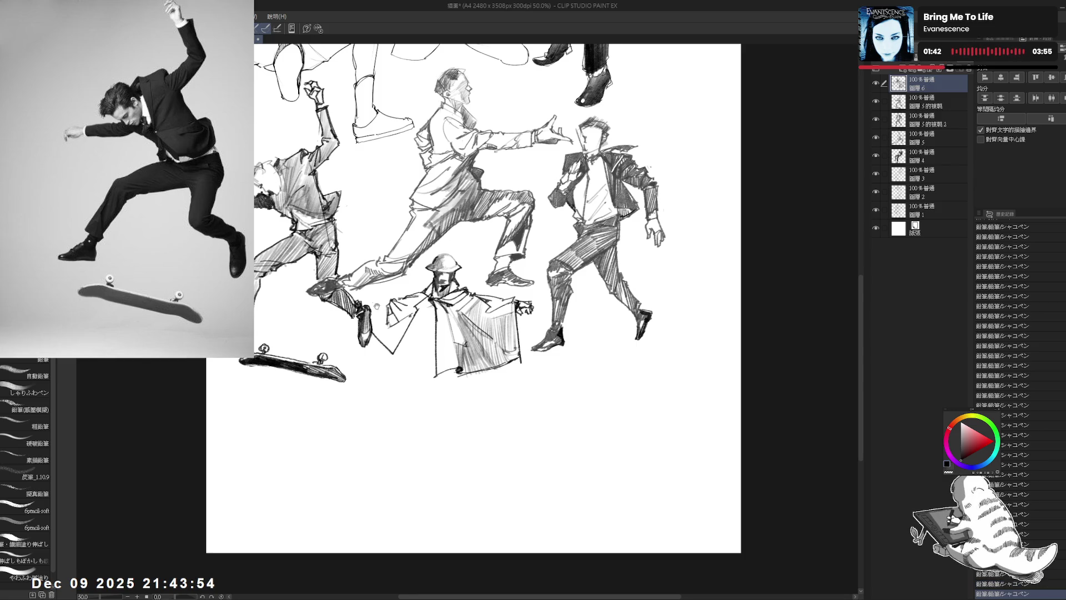
left_click_drag(472, 277, 482, 286)
left_click_drag(350, 309, 355, 316)
left_click_drag(483, 288, 475, 277)
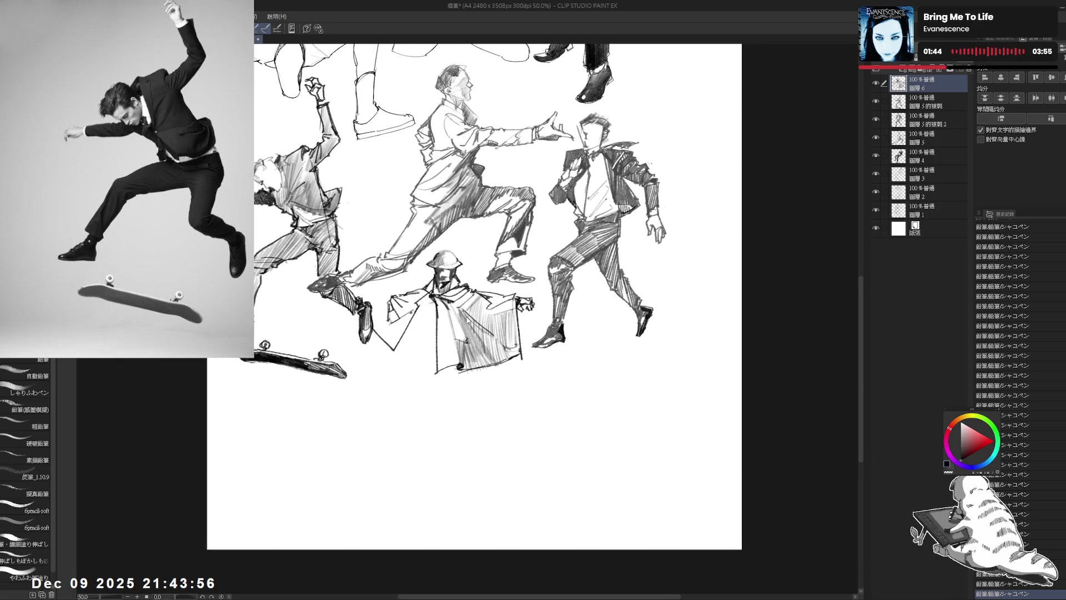
left_click_drag(408, 311, 477, 318)
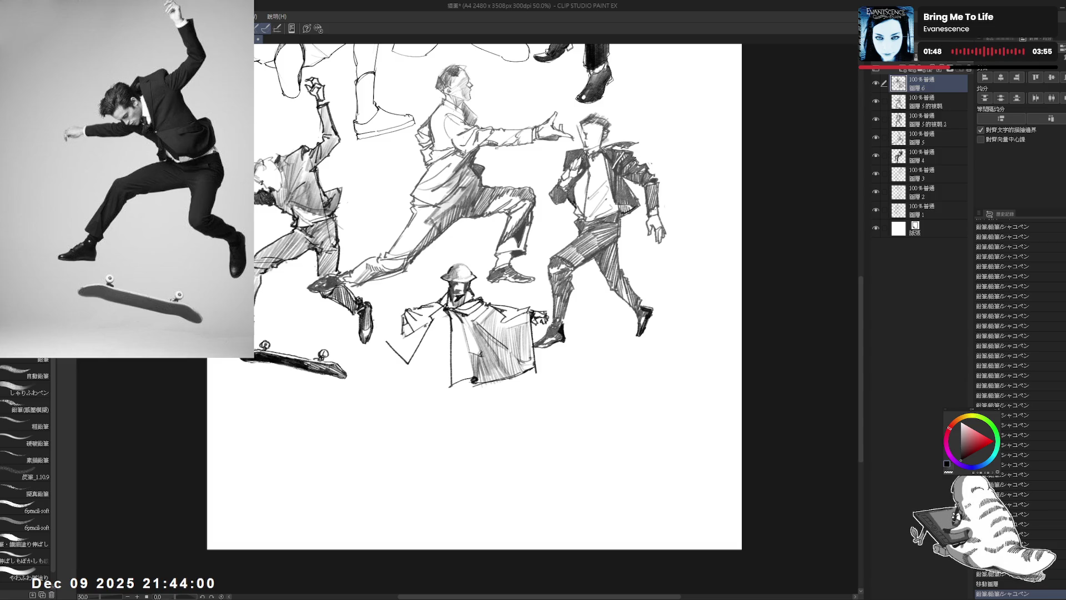
left_click_drag(376, 326, 387, 341)
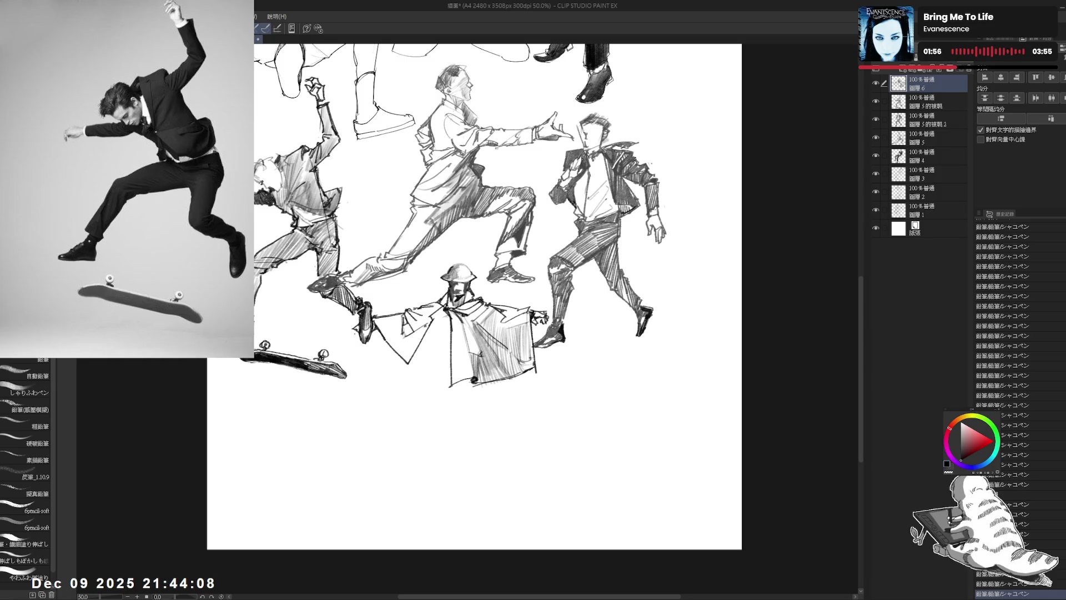
- Redraw the long diagonal stroke down the cape, trimming its overshooting tail
scroll(473, 297, "down", 1)
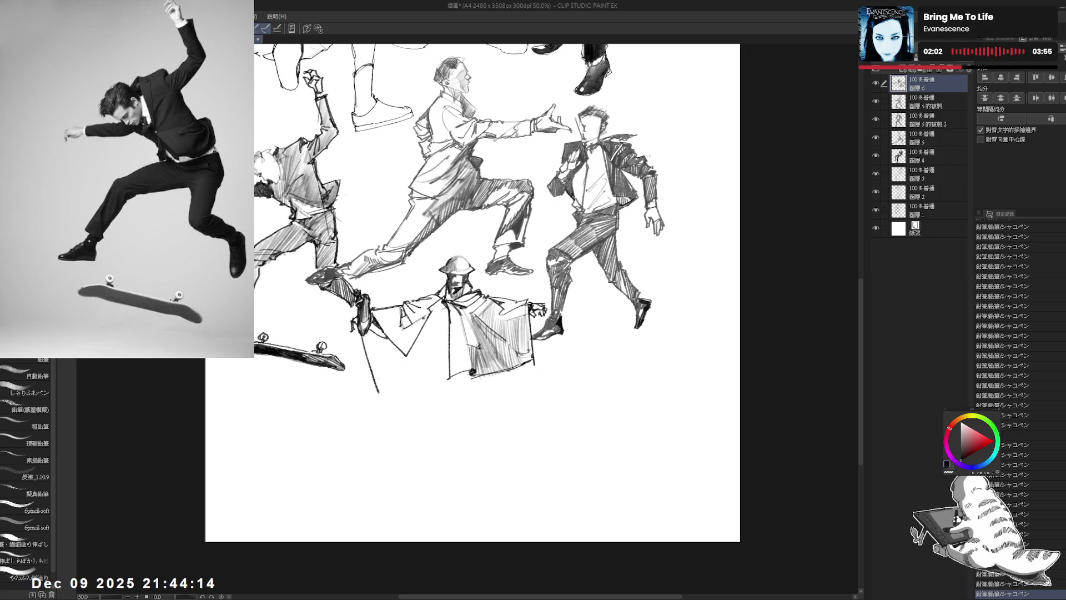
key("ctrl+z")
mouse_move(366, 333)
left_mouse_down()
mouse_move(392, 403)
mouse_move(388, 394)
mouse_move(430, 367)
mouse_move(384, 383)
mouse_move(429, 364)
mouse_move(451, 290)
mouse_move(436, 289)
left_mouse_up()
key("e")
key("p")
key("ctrl+z")
key("e")
key("p")
key("ctrl+z")
- Add small marks along the cape's edge on a tilted page view
scroll(473, 293, "down", 1)
left_click_drag(432, 311, 435, 286)
left_click_drag(432, 311, 436, 289)
left_click_drag(611, 389, 655, 289)
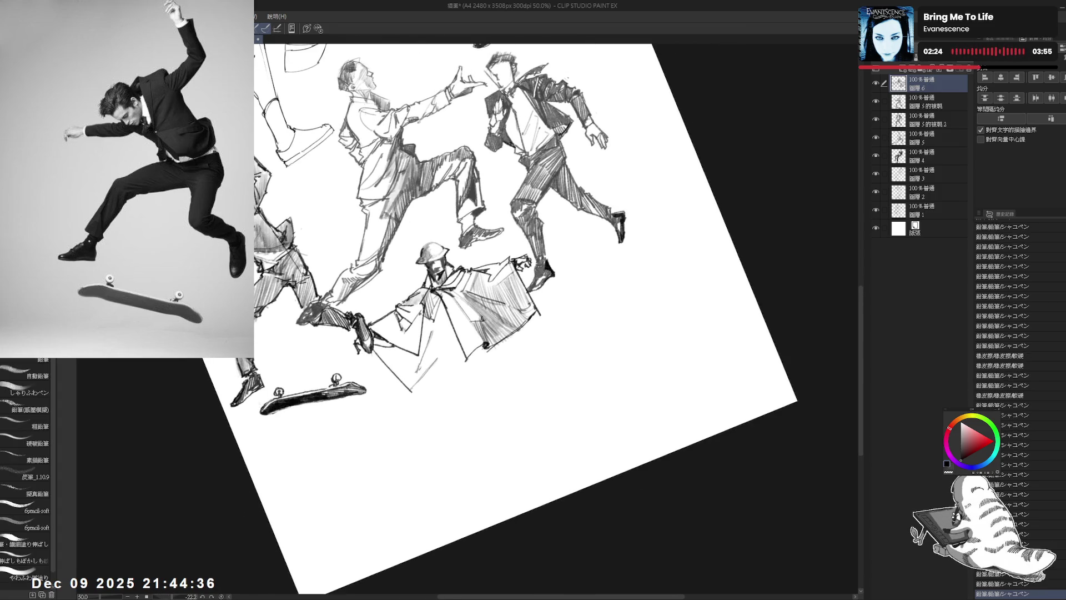
left_click_drag(398, 435, 410, 422)
left_click_drag(428, 290, 425, 269)
left_click_drag(555, 417, 589, 344)
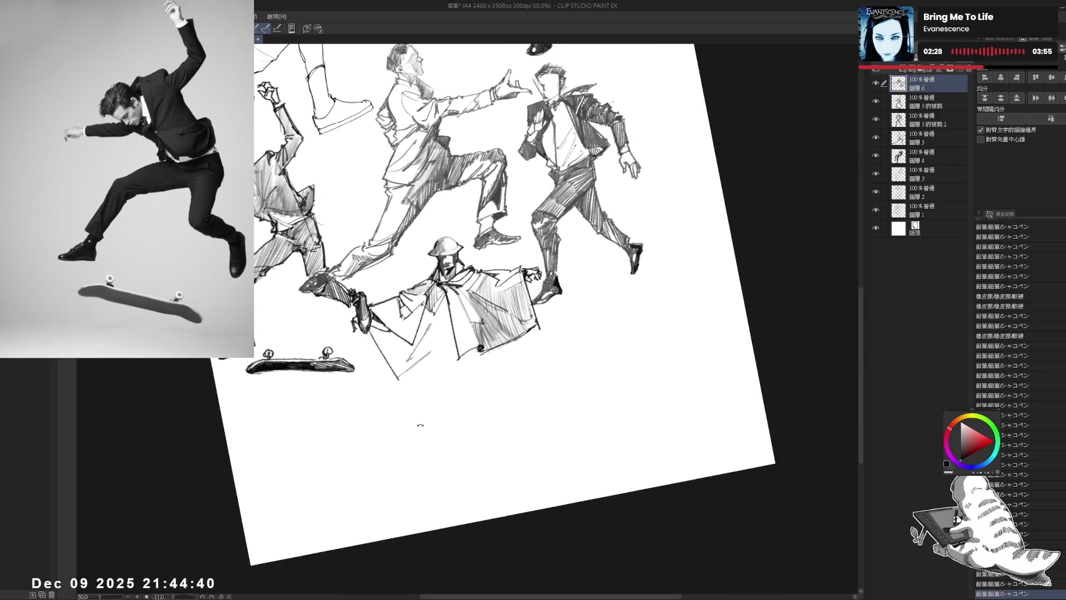
- Hatch the left side and upper part of the coat
left_click_drag(370, 313, 393, 367)
left_click_drag(393, 324, 399, 362)
left_click_drag(406, 337, 404, 356)
mouse_move(425, 311)
left_mouse_down()
mouse_move(406, 356)
mouse_move(421, 330)
left_mouse_up()
left_click_drag(364, 461, 300, 399)
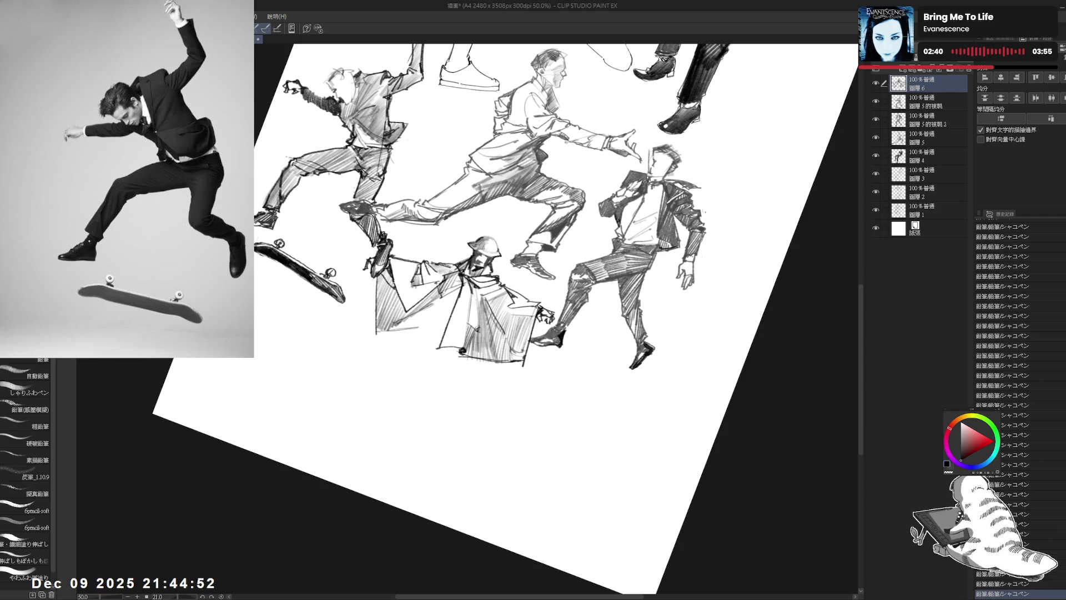
mouse_move(391, 256)
left_mouse_down()
mouse_move(403, 309)
mouse_move(407, 279)
mouse_move(422, 319)
mouse_move(434, 306)
left_mouse_up()
key("ctrl+at")
- Add dark, short hatching strokes to the coat and erase a stray mark
key("e")
key("p")
left_click_drag(435, 286, 440, 308)
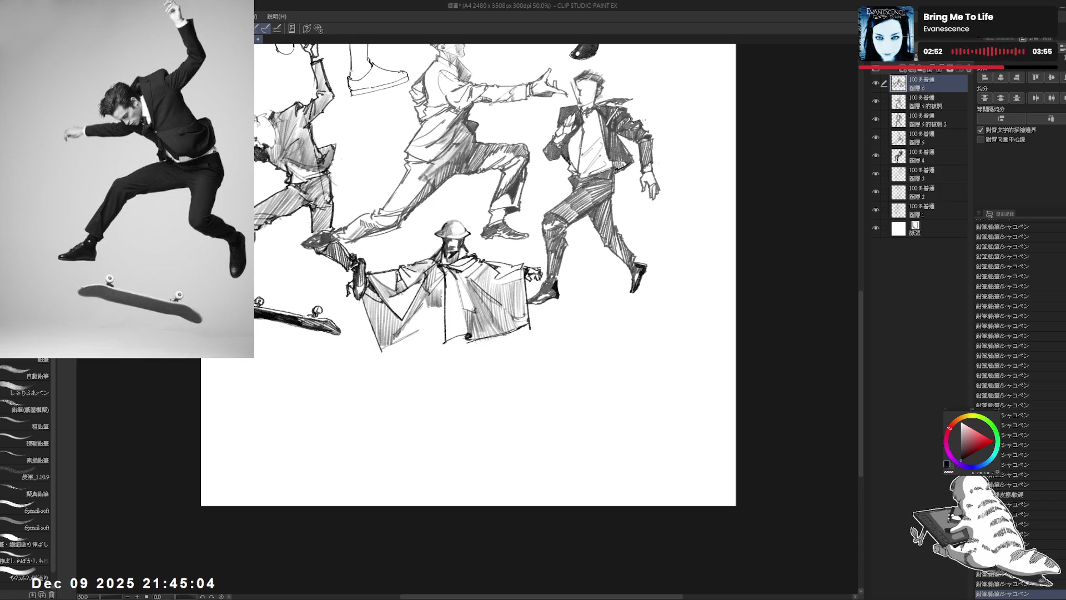
key("e")
mouse_move(424, 374)
left_mouse_down()
mouse_move(432, 300)
mouse_move(441, 314)
left_mouse_up()
key("p")
key("ctrl+@")
key("e")
key("p")
- Add fine vertical strokes across the coat down to its hem
left_click_drag(555, 388, 572, 339)
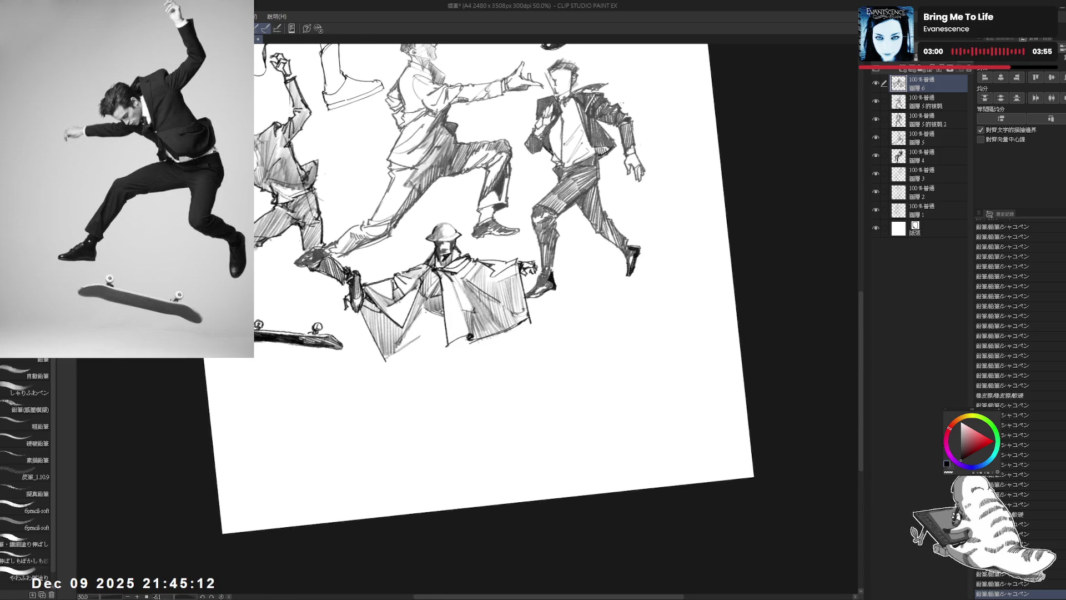
mouse_move(439, 300)
left_mouse_down()
mouse_move(441, 315)
mouse_move(420, 320)
mouse_move(440, 315)
left_mouse_up()
left_click_drag(440, 297, 438, 315)
left_click_drag(419, 309, 421, 321)
mouse_move(442, 298)
left_mouse_down()
mouse_move(444, 317)
mouse_move(419, 331)
mouse_move(445, 330)
mouse_move(440, 315)
left_mouse_up()
left_click_drag(439, 299, 440, 315)
mouse_move(418, 320)
left_mouse_down()
mouse_move(420, 331)
mouse_move(440, 314)
left_mouse_up()
- Darken the coat with short dark strokes and detail marks
mouse_move(428, 313)
left_mouse_down()
mouse_move(478, 333)
mouse_move(455, 311)
mouse_move(431, 326)
left_mouse_up()
left_click_drag(429, 312, 433, 326)
left_click_drag(436, 311, 441, 325)
mouse_move(438, 315)
left_mouse_down()
mouse_move(443, 326)
mouse_move(422, 355)
left_mouse_up()
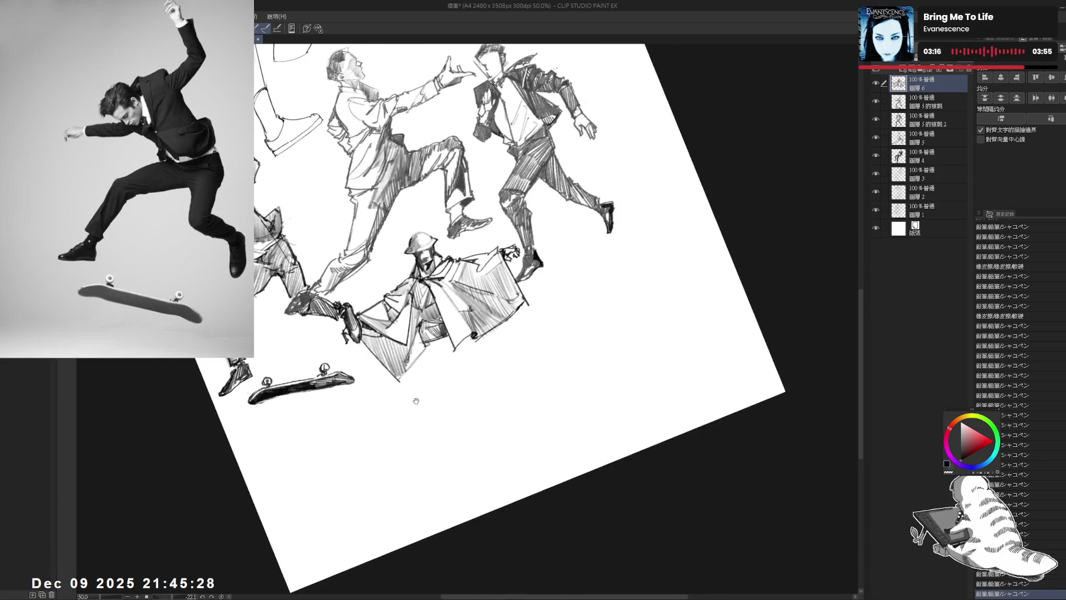
mouse_move(422, 309)
left_mouse_down()
mouse_move(413, 348)
mouse_move(428, 322)
mouse_move(423, 334)
left_mouse_up()
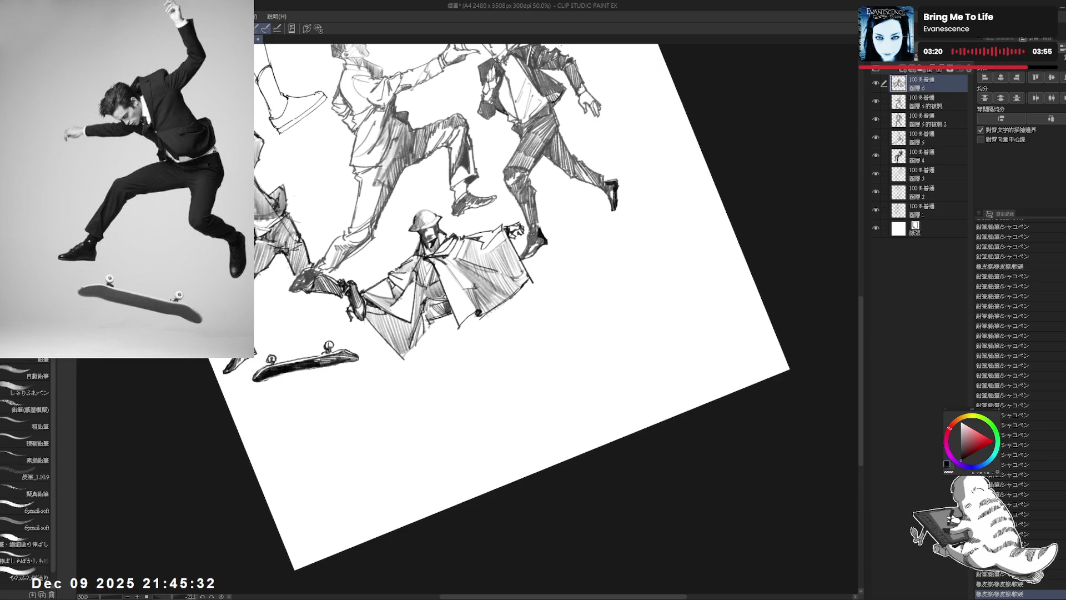
key("ctrl+at")
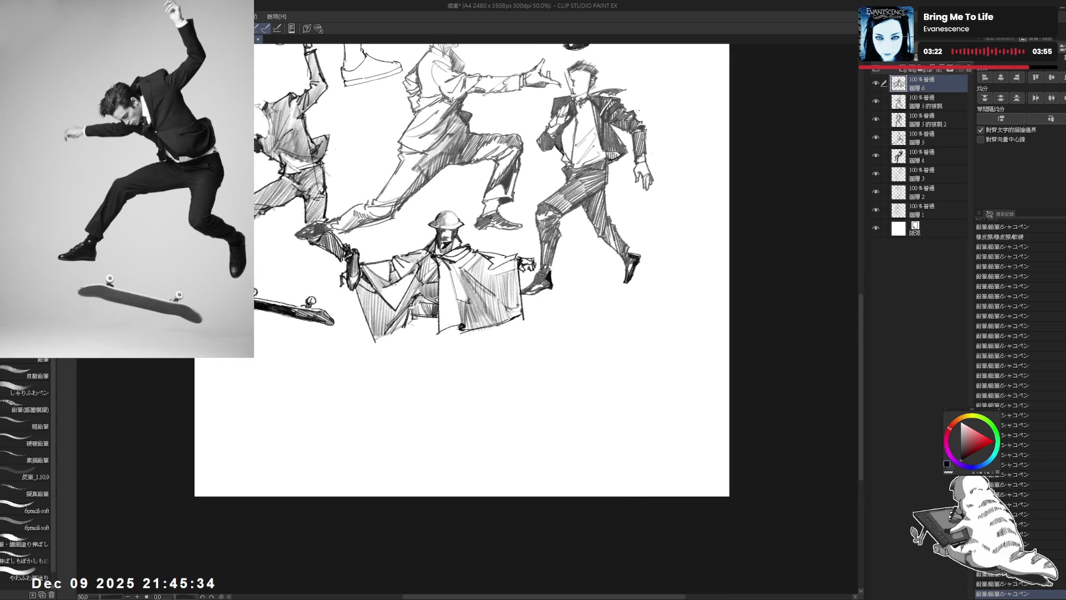
left_click_drag(408, 312, 406, 327)
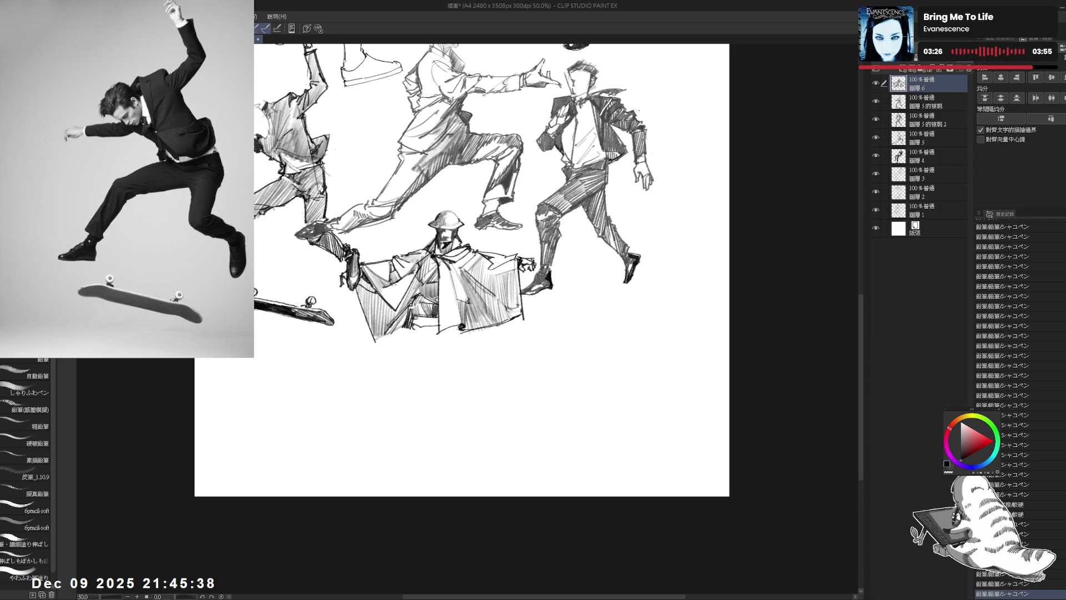
- Add long vertical hatching strokes to the coat, undoing misplaced ones
left_click_drag(556, 334, 611, 223)
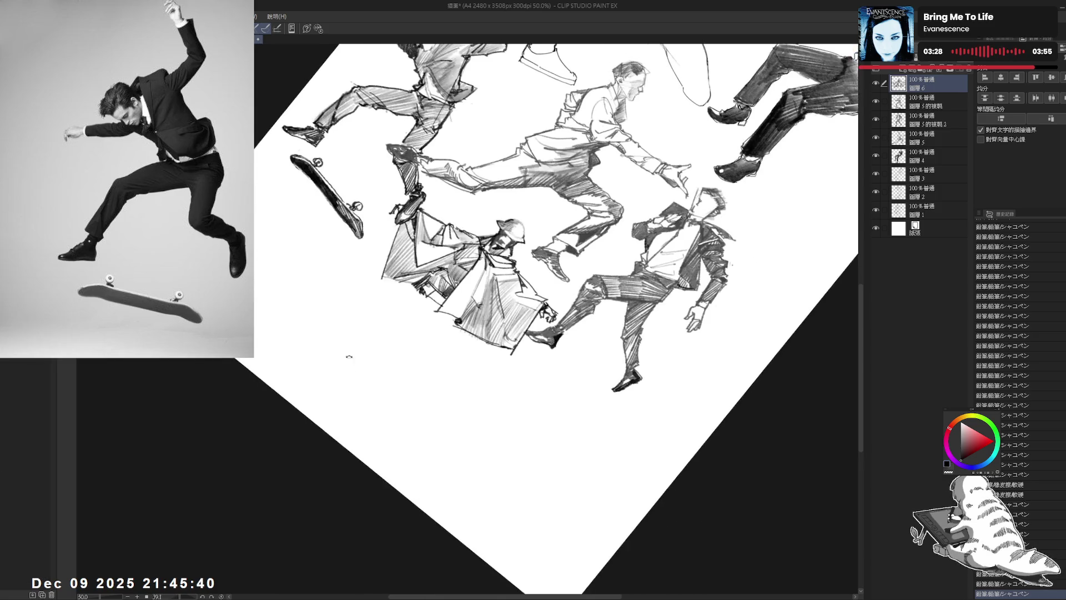
key("ctrl+at")
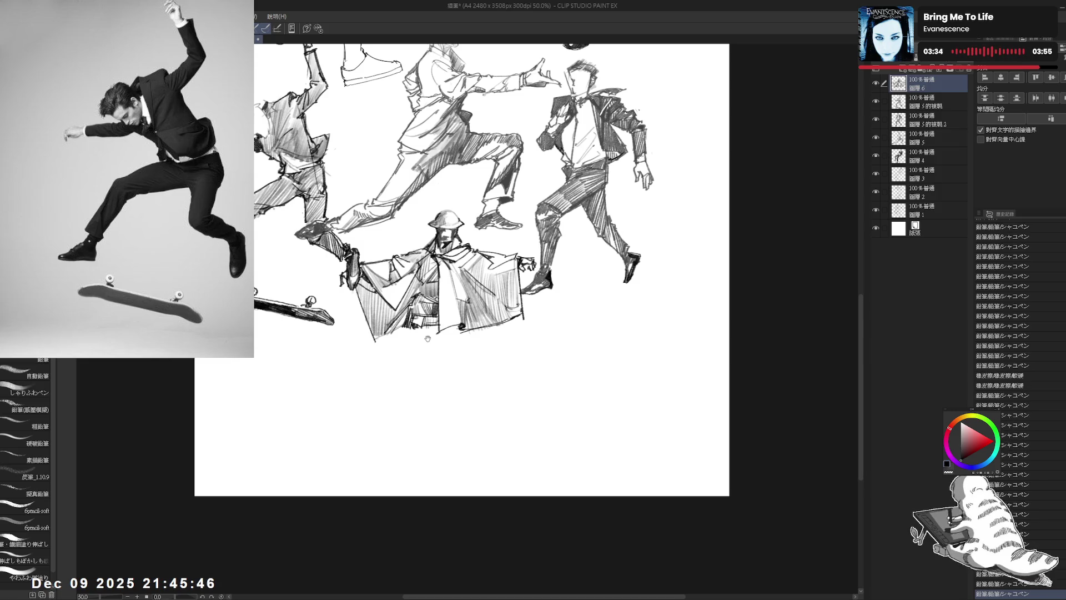
mouse_move(410, 428)
left_mouse_down()
mouse_move(407, 445)
mouse_move(396, 442)
left_mouse_up()
left_click_drag(443, 284, 446, 339)
key("ctrl+z")
left_click_drag(451, 287, 452, 340)
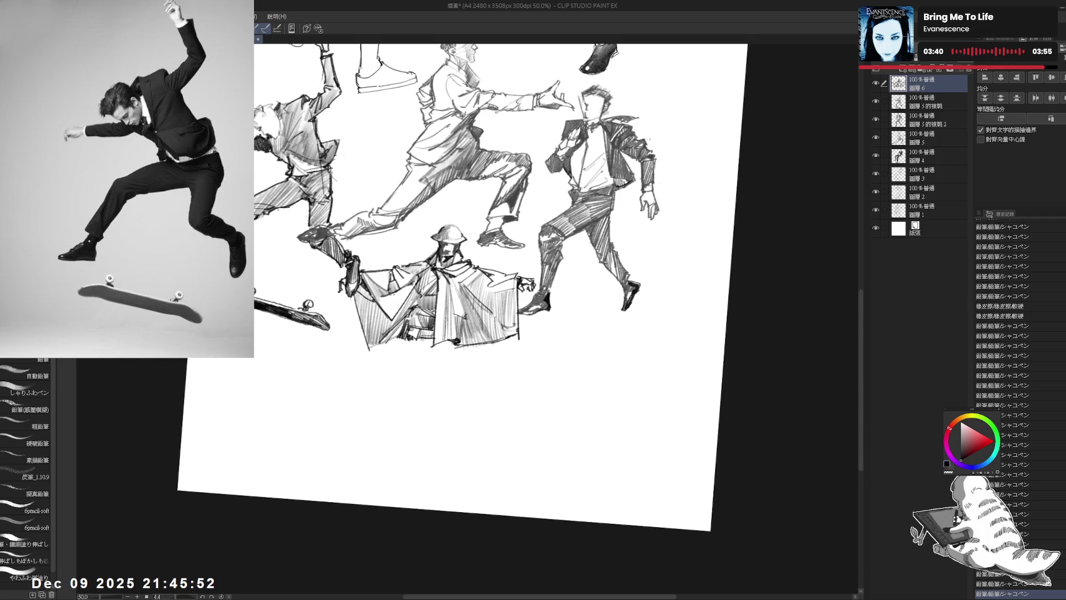
mouse_move(442, 282)
left_mouse_down()
mouse_move(443, 351)
mouse_move(436, 345)
left_mouse_up()
key("ctrl+z")
key("ctrl+@")
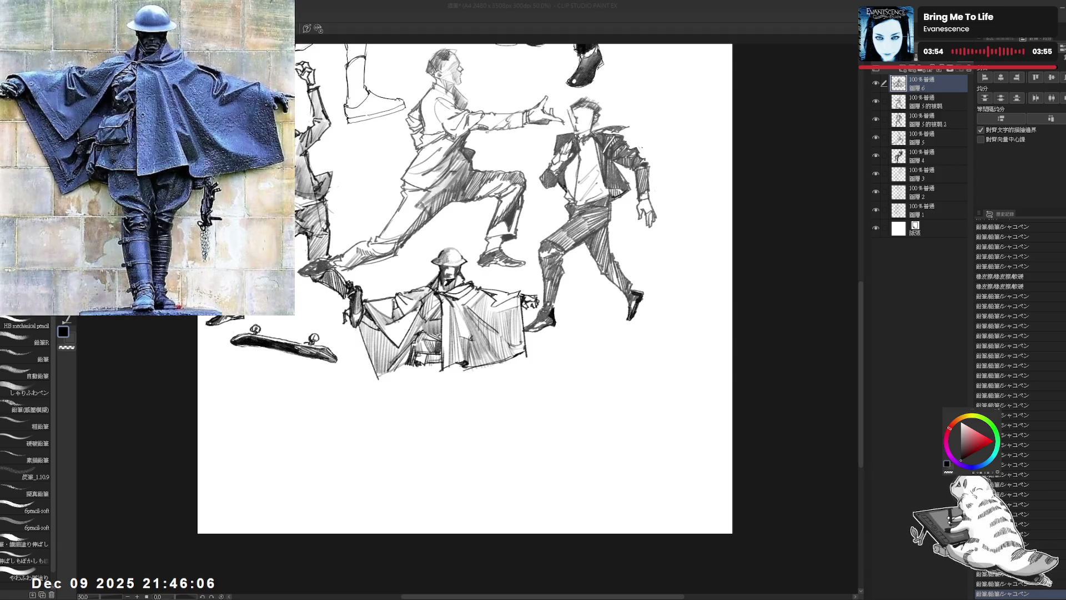
- Erase small stray marks around the soldier sketch
left_click_drag(460, 289, 454, 284)
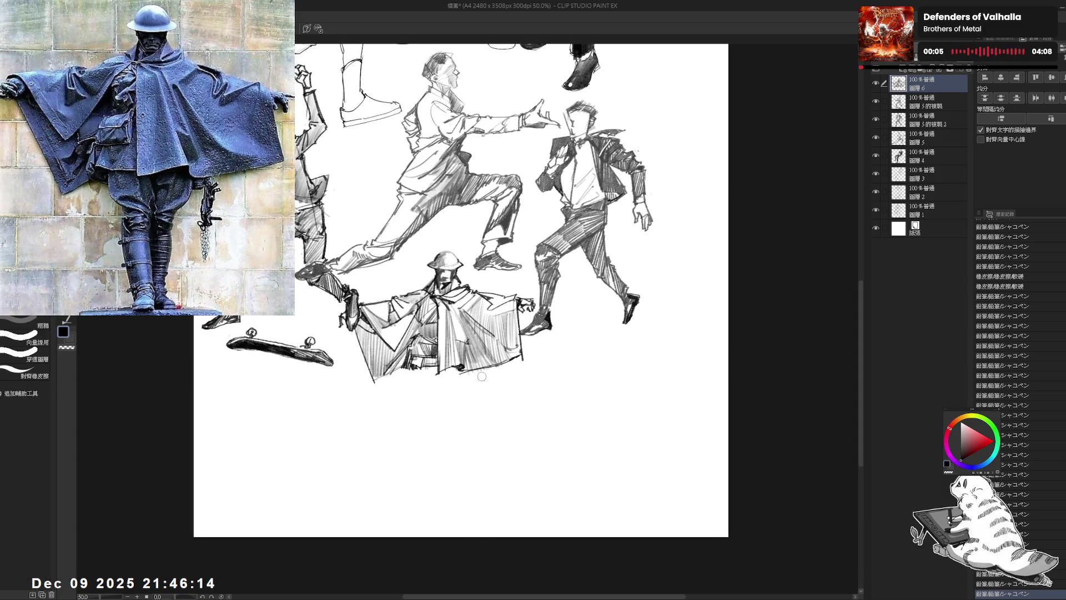
left_click_drag(477, 380, 478, 411)
key("e")
left_click_drag(520, 350, 487, 375)
key("p")
key("ctrl+at")
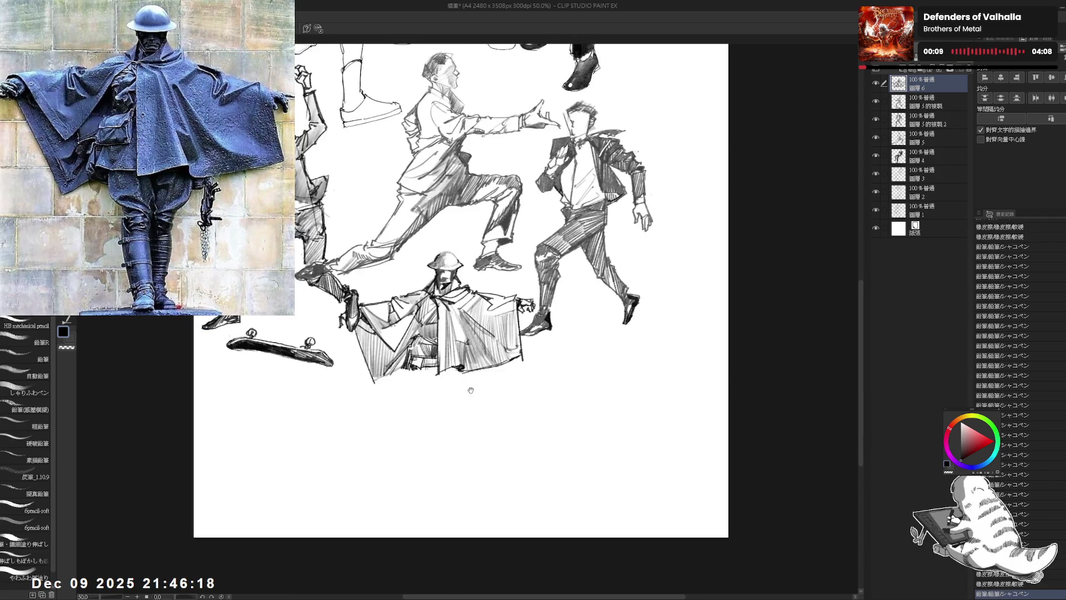
- Add dots and dark strokes at and below the cape's hem, undoing a stray one
left_click(454, 372)
mouse_move(421, 356)
left_mouse_down()
mouse_move(429, 367)
mouse_move(397, 335)
left_mouse_up()
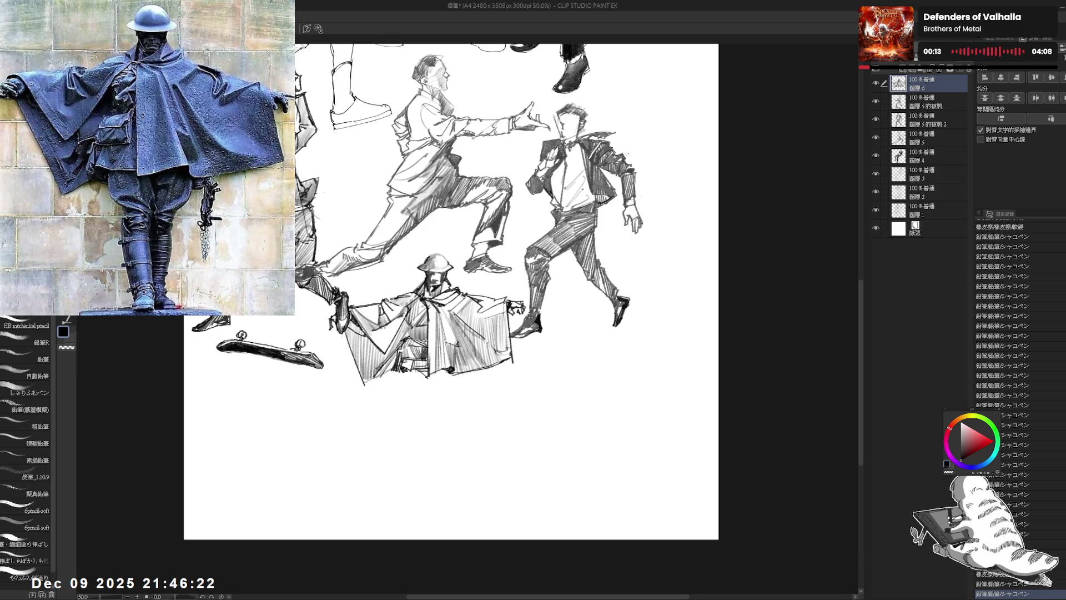
left_click_drag(424, 369, 427, 376)
left_click(435, 395)
left_click_drag(445, 278, 495, 289)
mouse_move(427, 365)
left_mouse_down()
mouse_move(434, 381)
mouse_move(425, 395)
mouse_move(454, 376)
mouse_move(446, 391)
mouse_move(390, 401)
left_mouse_up()
key("ctrl+@")
key("ctrl+z")
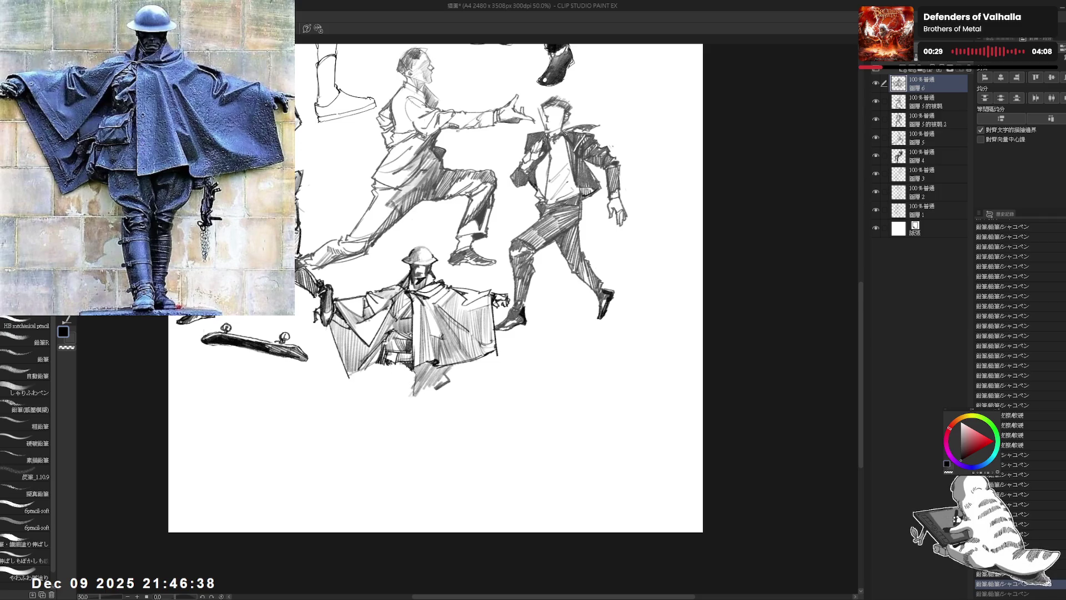
- Hatch the lower cloak and draw the leg line down toward the feet
mouse_move(402, 362)
left_mouse_down()
mouse_move(390, 377)
mouse_move(416, 397)
mouse_move(412, 407)
mouse_move(386, 383)
mouse_move(411, 409)
mouse_move(421, 378)
mouse_move(400, 416)
left_mouse_up()
left_click_drag(383, 375, 401, 398)
mouse_move(389, 387)
left_mouse_down()
mouse_move(396, 406)
mouse_move(414, 404)
mouse_move(401, 406)
left_mouse_up()
key("e")
key("p")
mouse_move(393, 404)
left_mouse_down()
mouse_move(408, 411)
mouse_move(398, 447)
left_mouse_up()
mouse_move(390, 405)
left_mouse_down()
mouse_move(397, 447)
mouse_move(397, 433)
mouse_move(406, 439)
left_mouse_up()
- Trim and then undo the line below the soldier's feet
key("e")
key("p")
key("e")
key("p")
key("ctrl+z")
key("e")
key("p")
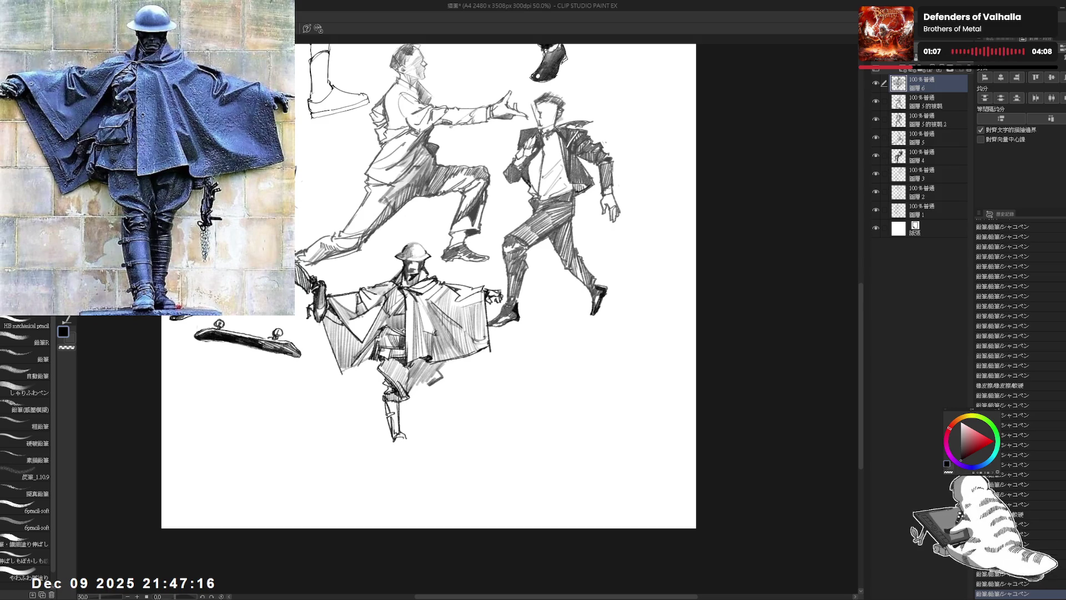
- Sketch the soldier's legs below the cape with repeated downward strokes
left_click_drag(404, 401, 404, 427)
left_click_drag(403, 402, 405, 430)
left_click_drag(402, 401, 406, 430)
mouse_move(403, 403)
left_mouse_down()
mouse_move(395, 442)
mouse_move(407, 458)
mouse_move(388, 460)
mouse_move(404, 463)
mouse_move(391, 444)
left_mouse_up()
key("e")
key("p")
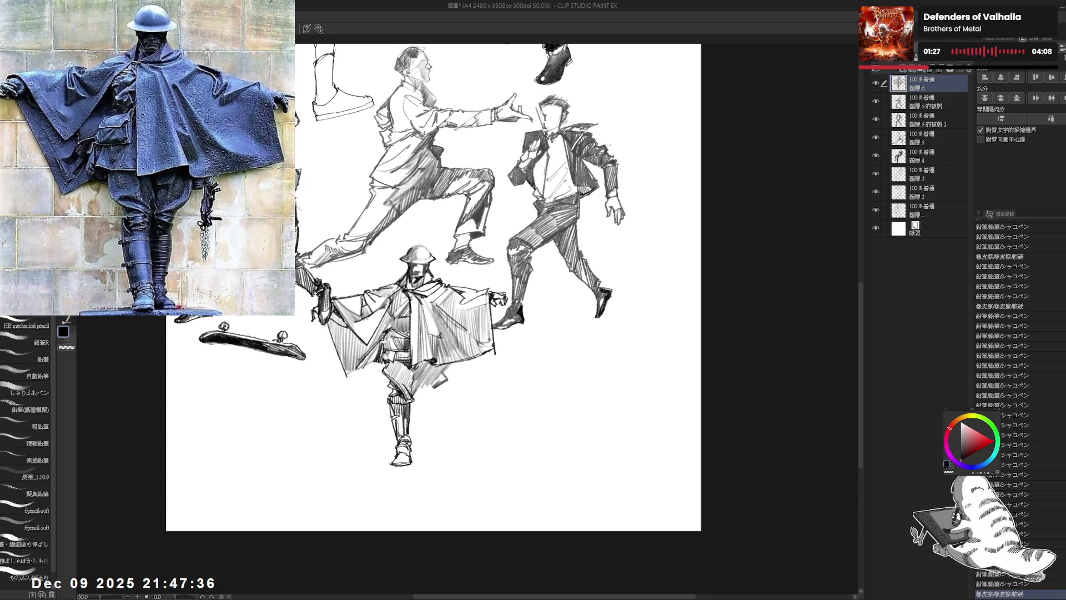
left_click(457, 379)
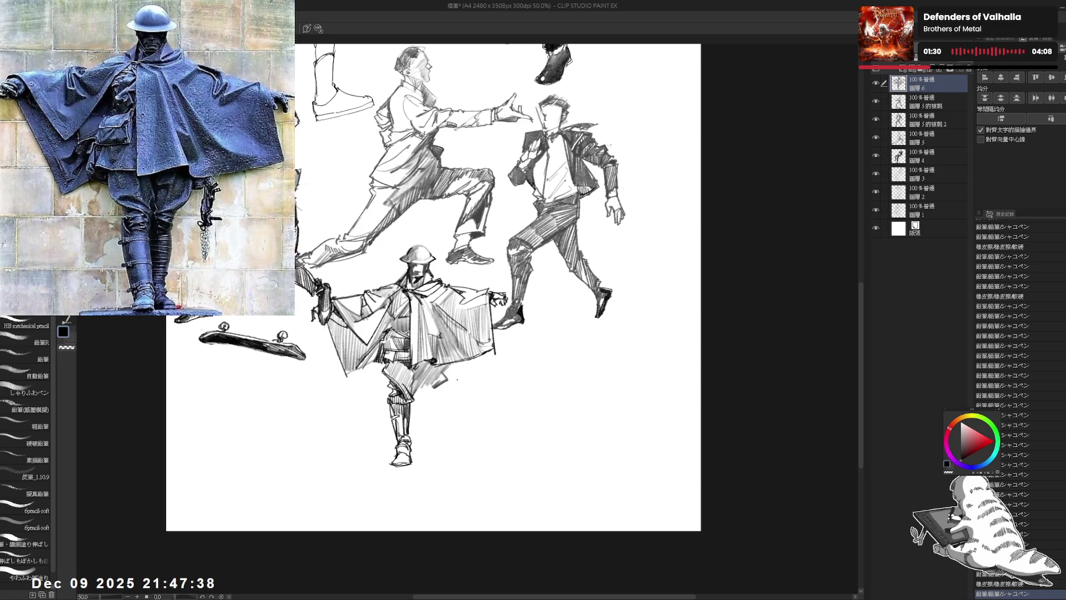
- Add a leg stroke and erase stray marks around the soldier's legs
key("e")
mouse_move(443, 364)
left_mouse_down()
mouse_move(453, 374)
mouse_move(431, 397)
left_mouse_up()
key("p")
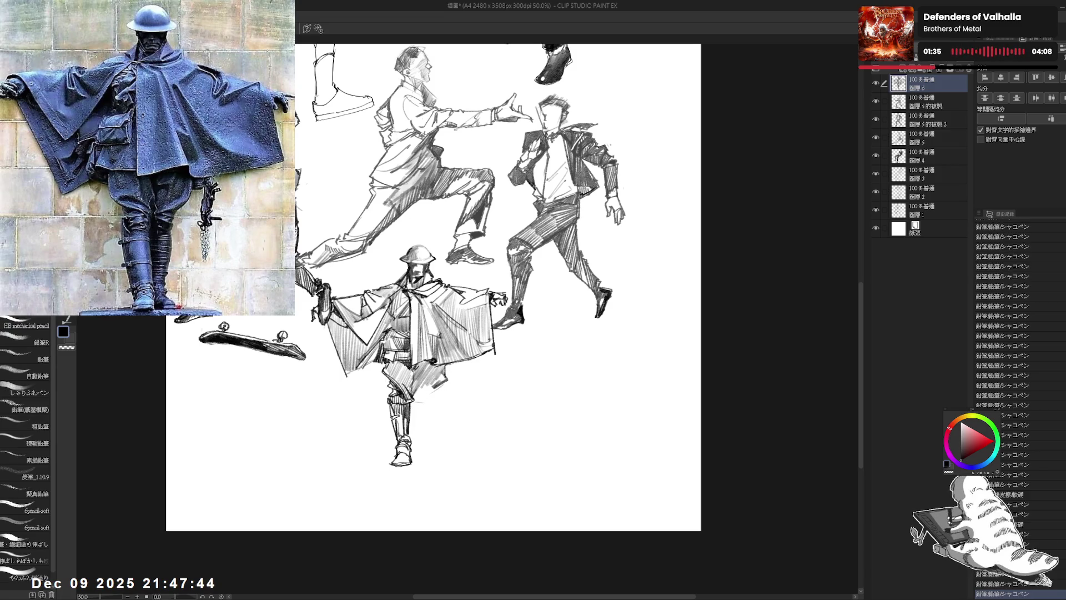
left_click_drag(422, 394, 423, 417)
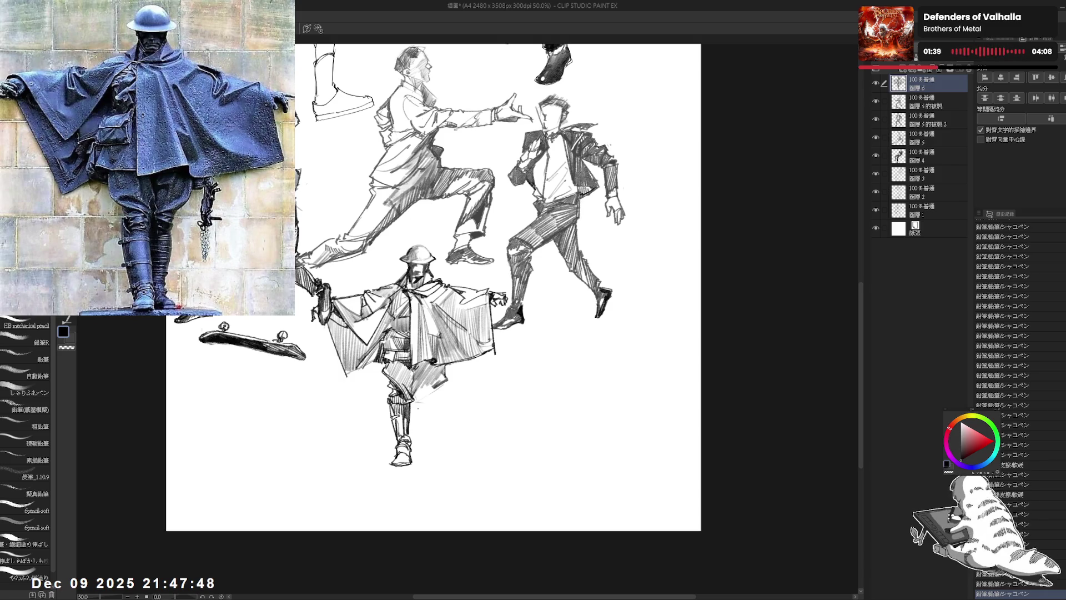
key("e")
key("p")
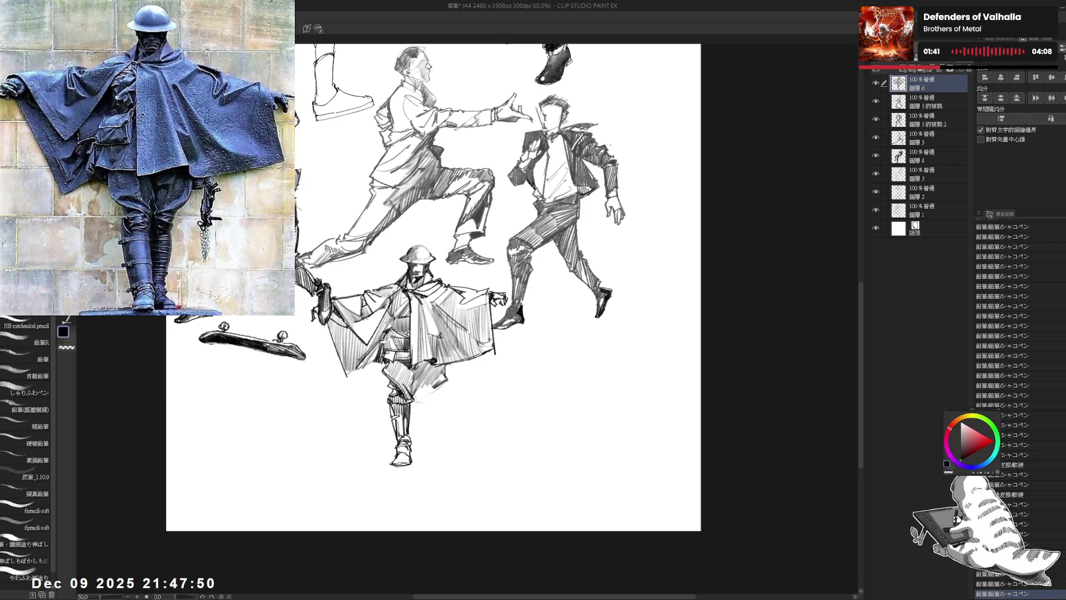
key("e")
mouse_move(381, 383)
left_mouse_down()
mouse_move(378, 363)
mouse_move(355, 371)
left_mouse_up()
key("p")
- Undo the last short stroke and erase small spots near the legs
key("e")
key("p")
key("ctrl+z")
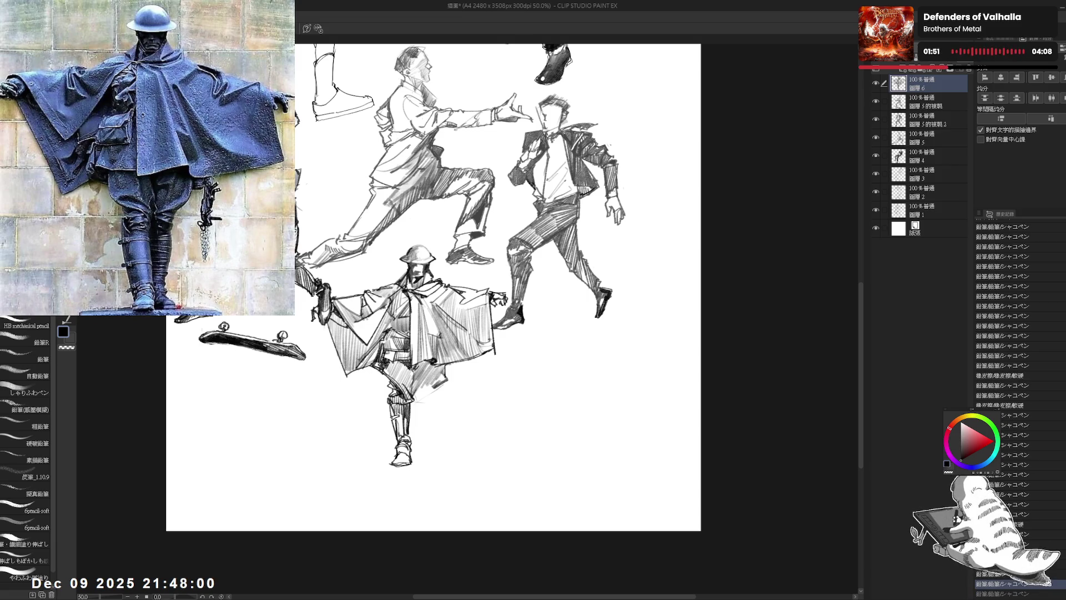
left_click_drag(422, 278, 417, 269)
key("e")
left_click_drag(386, 384, 433, 382)
key("p")
- Darken the shading on the soldier's hip with long strokes on a tilted view
left_click_drag(428, 373, 439, 379)
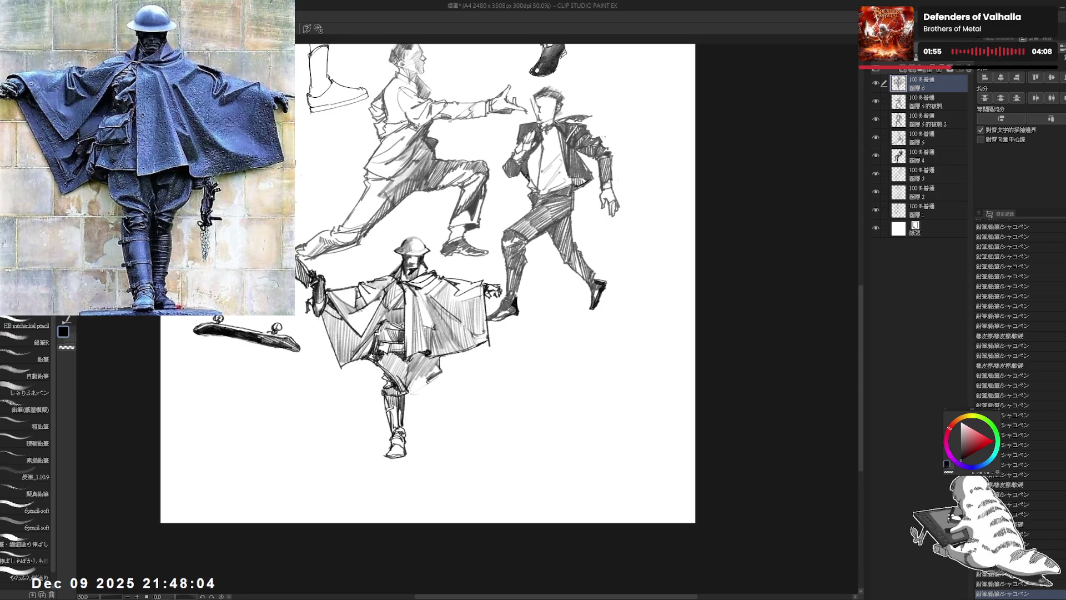
left_click_drag(444, 166, 422, 169)
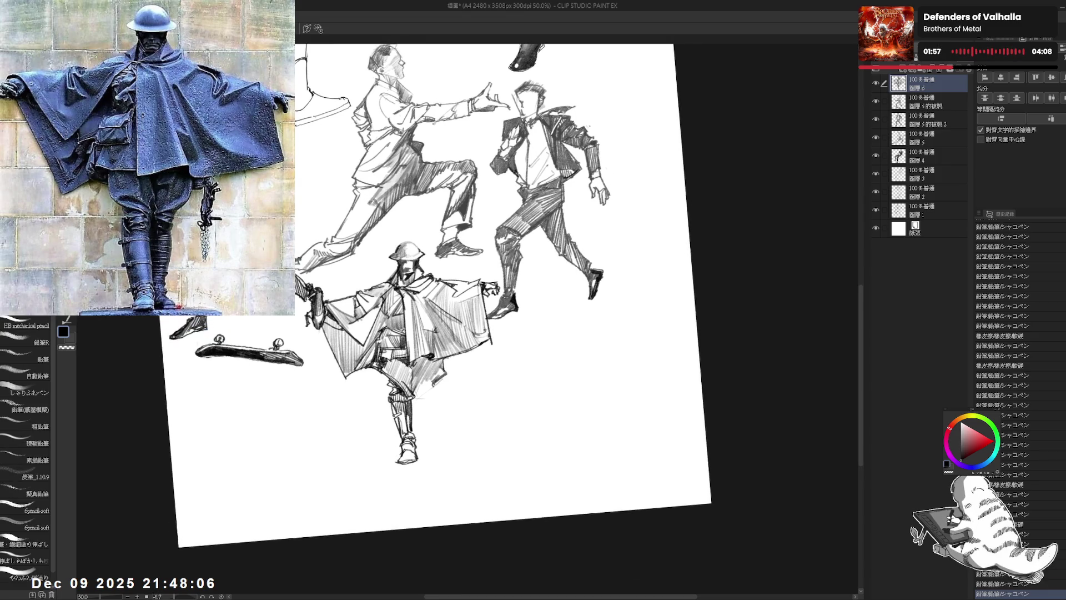
mouse_move(420, 360)
left_mouse_down()
mouse_move(433, 386)
mouse_move(408, 410)
mouse_move(406, 461)
left_mouse_up()
key("at")
key("e")
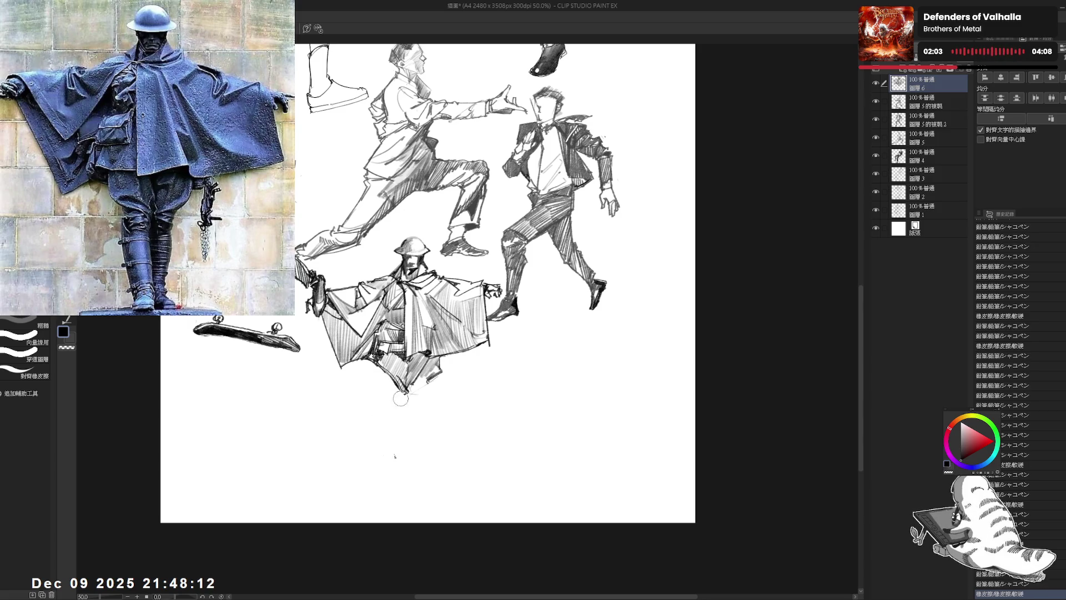
- Redraw the cape's lower edge and tail with dark pencil strokes
key("p")
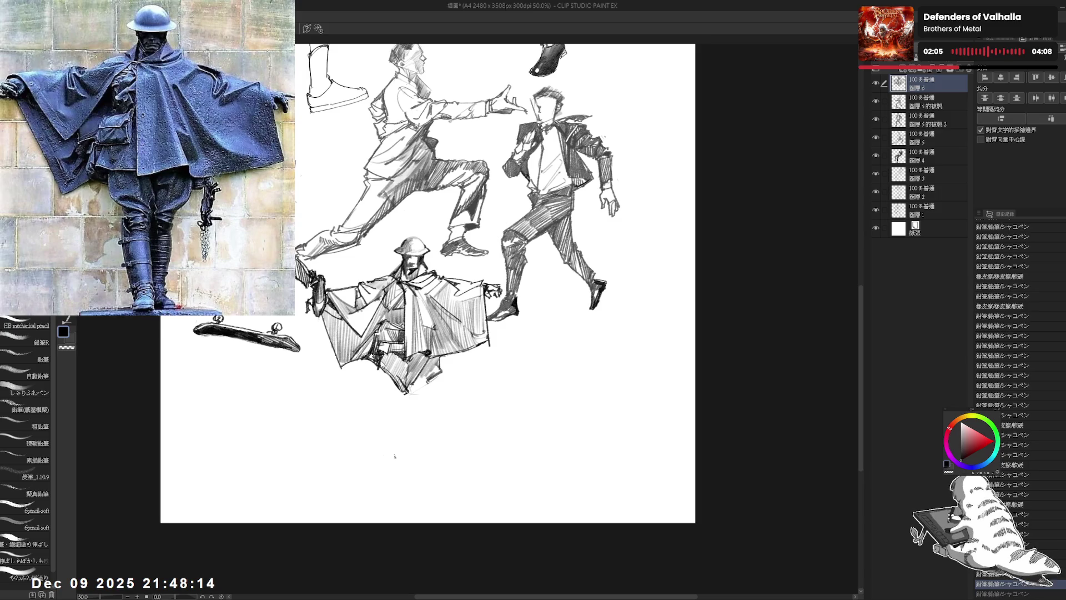
left_click_drag(379, 356, 388, 381)
left_click_drag(383, 379, 400, 392)
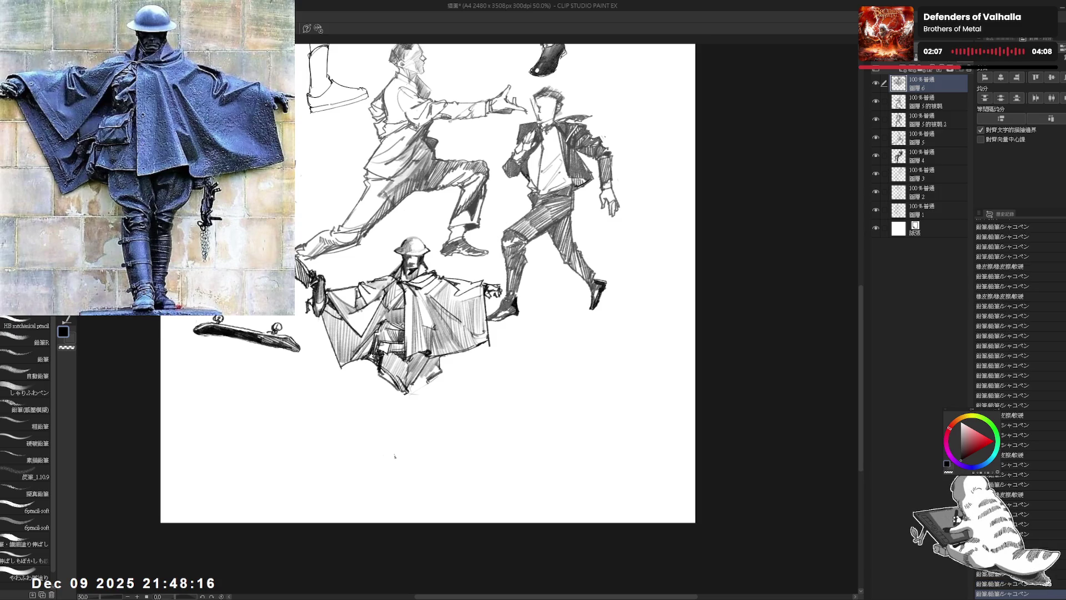
left_click(406, 399)
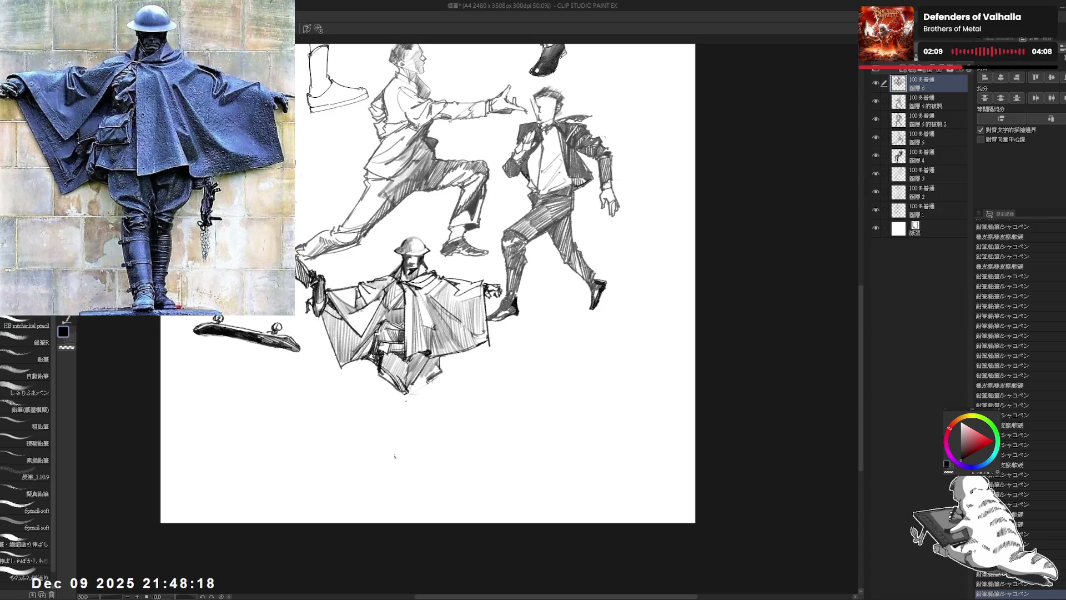
key("e")
key("p")
mouse_move(394, 383)
left_mouse_down()
mouse_move(413, 402)
mouse_move(413, 377)
mouse_move(389, 396)
mouse_move(394, 458)
mouse_move(406, 439)
mouse_move(393, 454)
left_mouse_up()
mouse_move(389, 383)
left_mouse_down()
mouse_move(397, 400)
mouse_move(405, 395)
mouse_move(385, 384)
mouse_move(395, 394)
mouse_move(370, 395)
mouse_move(395, 393)
mouse_move(395, 368)
mouse_move(388, 391)
mouse_move(398, 426)
left_mouse_up()
- Sketch the soldier's legs below the cape, erasing small parts to fix them
scroll(421, 280, "down", 1)
key("e")
key("p")
scroll(396, 383, "down", 1)
key("e")
key("p")
mouse_move(386, 382)
left_mouse_down()
mouse_move(388, 428)
mouse_move(393, 421)
left_mouse_up()
key("e")
key("p")
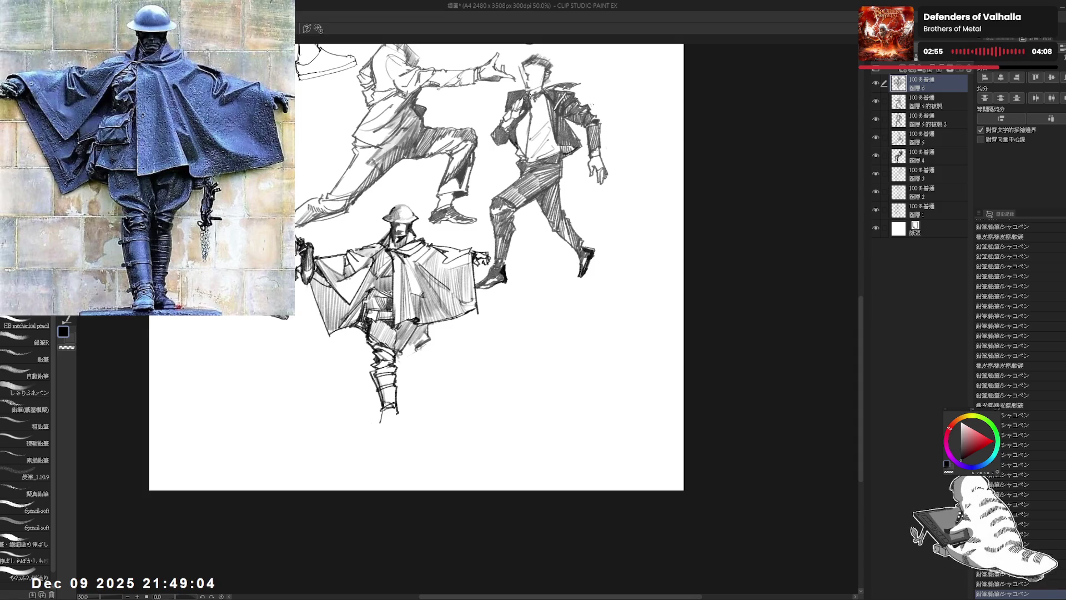
- Add pencil hatching to the soldier's cloak and legs
left_click_drag(412, 358, 420, 368)
left_click_drag(397, 364, 406, 382)
left_click_drag(400, 364, 405, 382)
mouse_move(399, 364)
left_mouse_down()
mouse_move(407, 384)
mouse_move(420, 374)
left_mouse_up()
mouse_move(414, 373)
left_mouse_down()
mouse_move(407, 423)
mouse_move(385, 434)
mouse_move(399, 449)
mouse_move(424, 447)
left_mouse_up()
- Trim and redraw the boot lines, including a short line below the boot
key("e")
key("p")
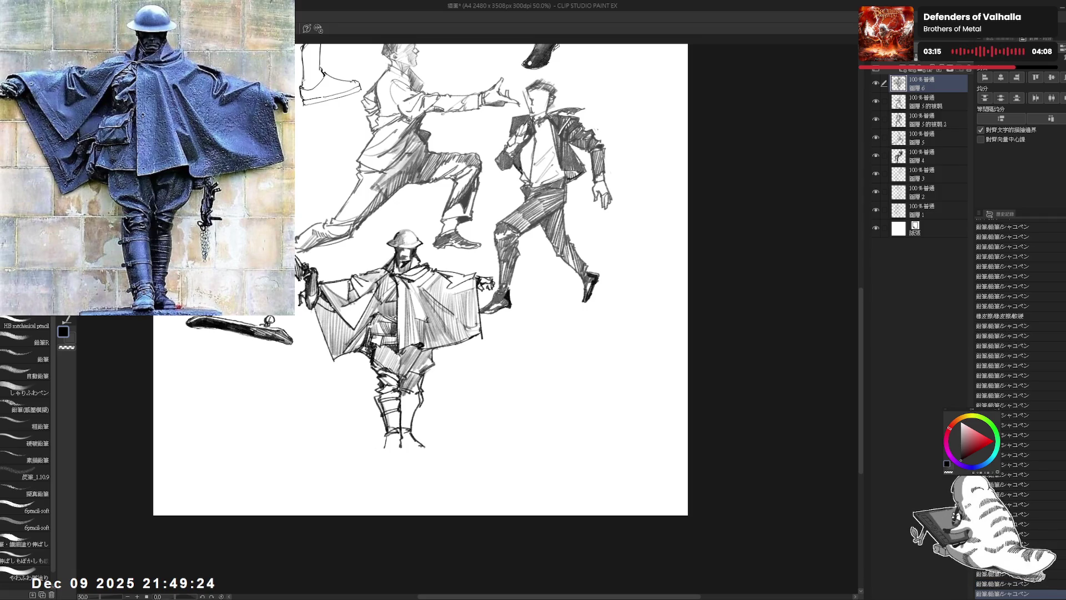
mouse_move(410, 449)
left_mouse_down()
mouse_move(425, 451)
mouse_move(402, 442)
mouse_move(382, 452)
mouse_move(400, 456)
mouse_move(389, 439)
mouse_move(382, 455)
mouse_move(397, 457)
left_mouse_up()
key("e")
key("p")
key("e")
key("p")
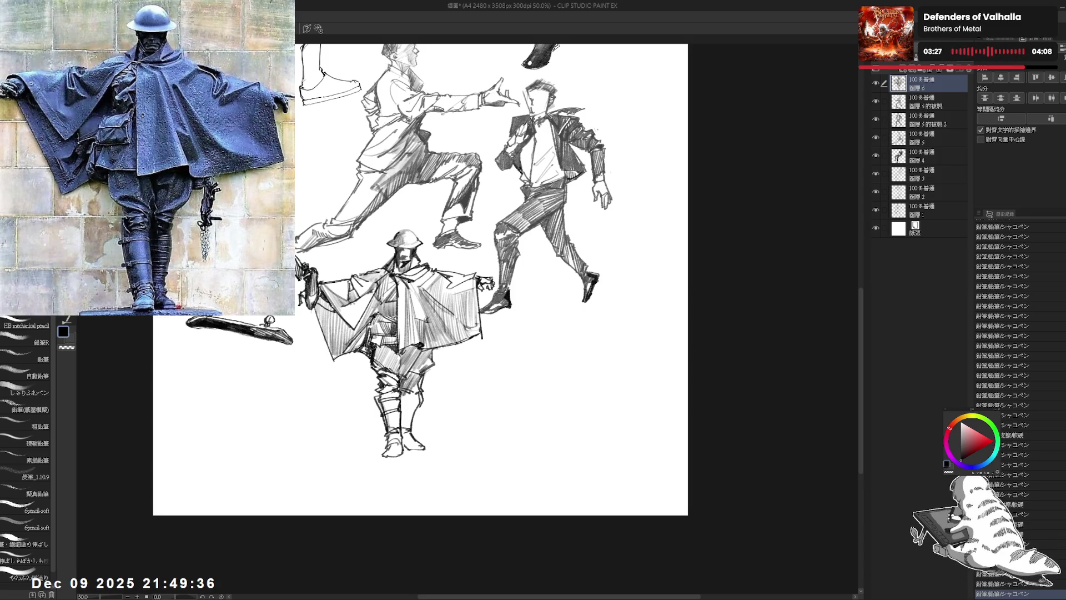
- Add hatching strokes along the soldier's legs on a slightly tilted canvas
left_click_drag(422, 278, 410, 297)
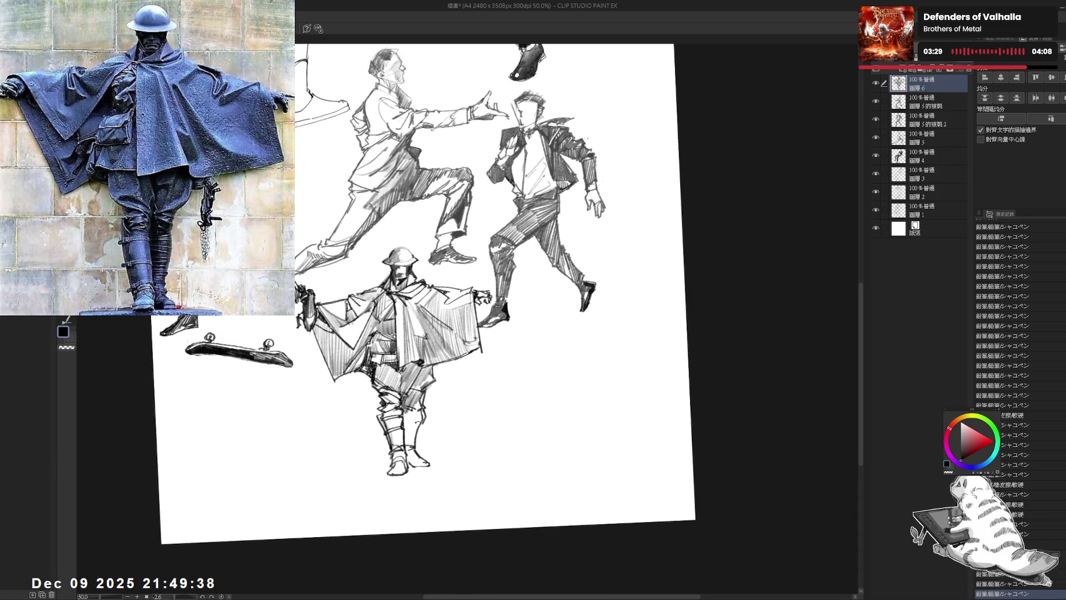
left_click_drag(411, 406, 403, 444)
key("ctrl+0")
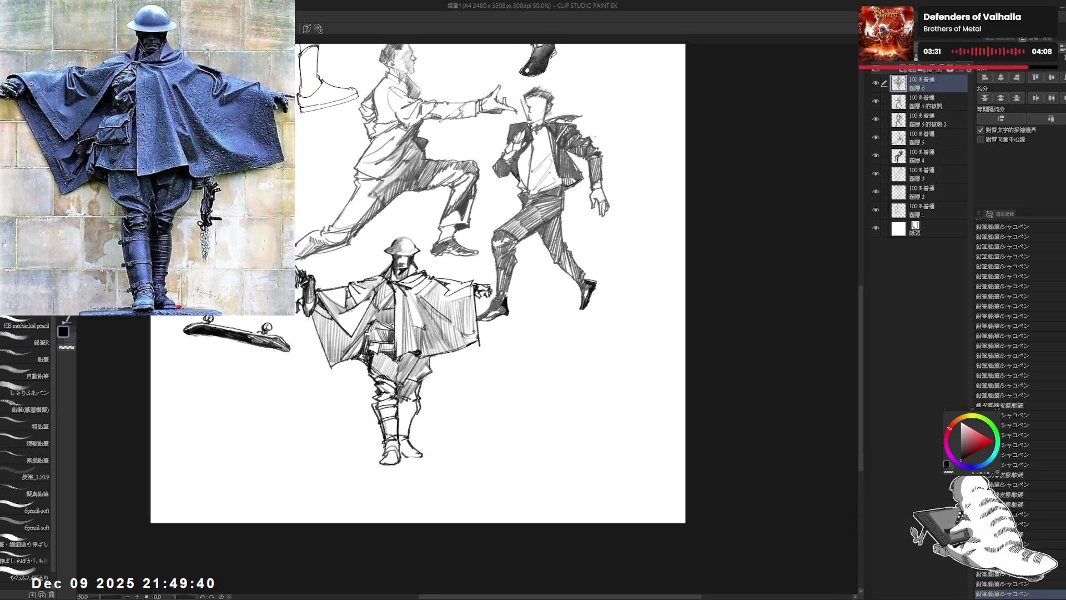
left_click_drag(402, 401, 398, 432)
left_click_drag(422, 277, 411, 294)
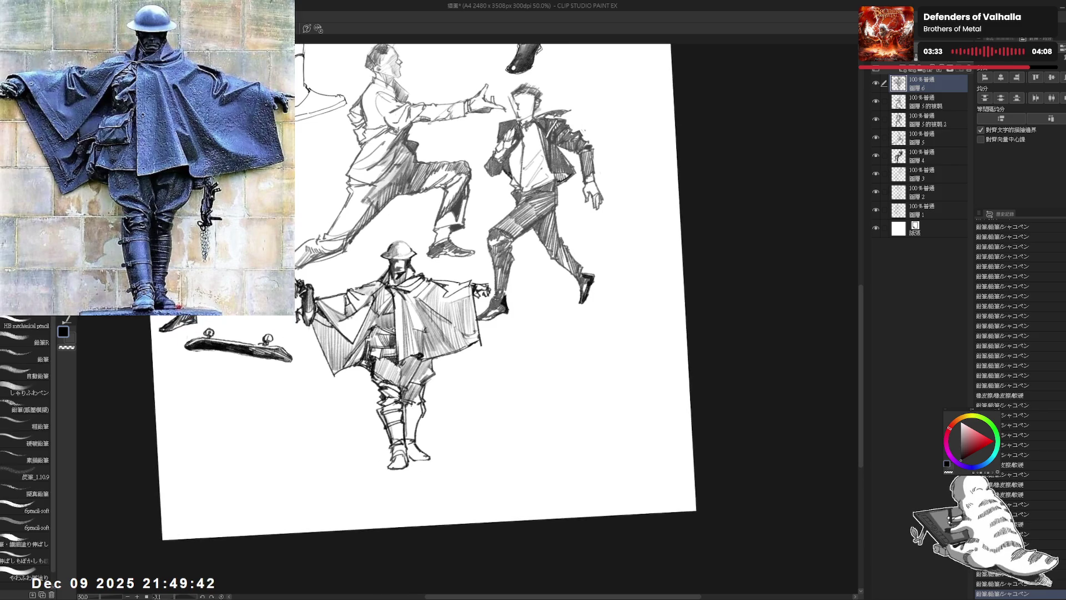
left_click_drag(410, 405, 407, 437)
scroll(1003, 306, "up", 2)
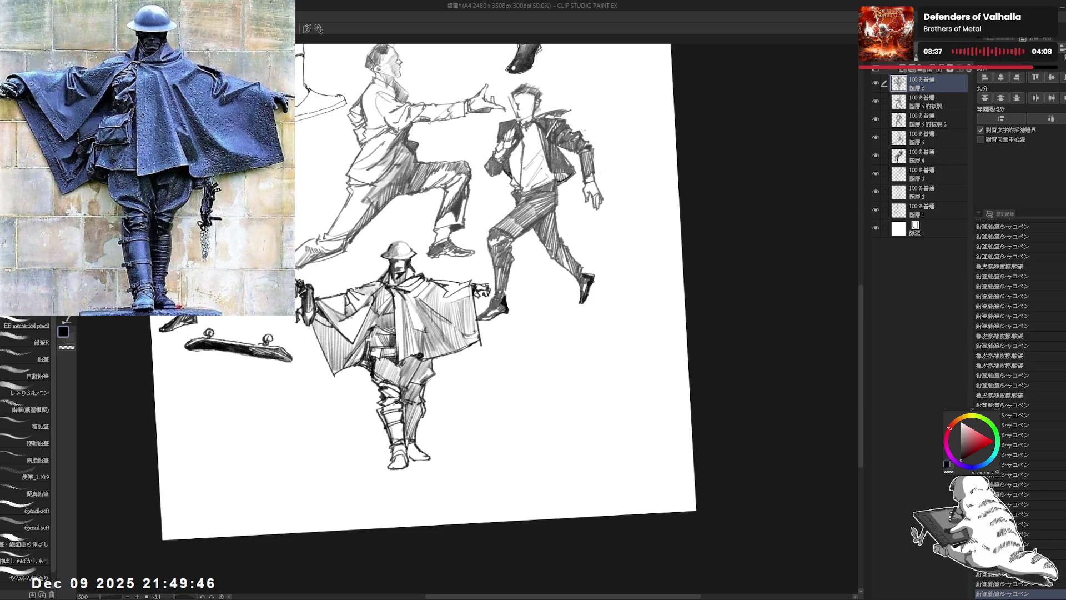
scroll(1002, 306, "down", 2)
scroll(1003, 306, "down", 2)
scroll(1003, 306, "down", 2)
scroll(1003, 305, "down", 1)
- Darken the lower legs and knees and add strokes across both hips
left_click_drag(416, 449, 414, 463)
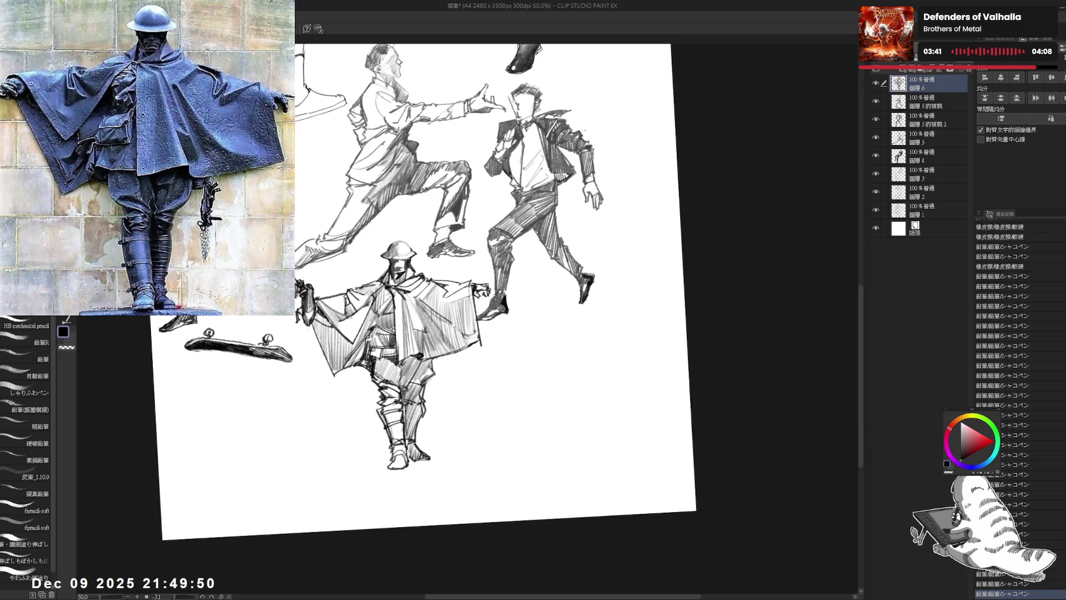
left_click_drag(406, 399, 420, 405)
key("ctrl+@")
left_click_drag(396, 439, 395, 452)
left_click_drag(500, 277, 489, 239)
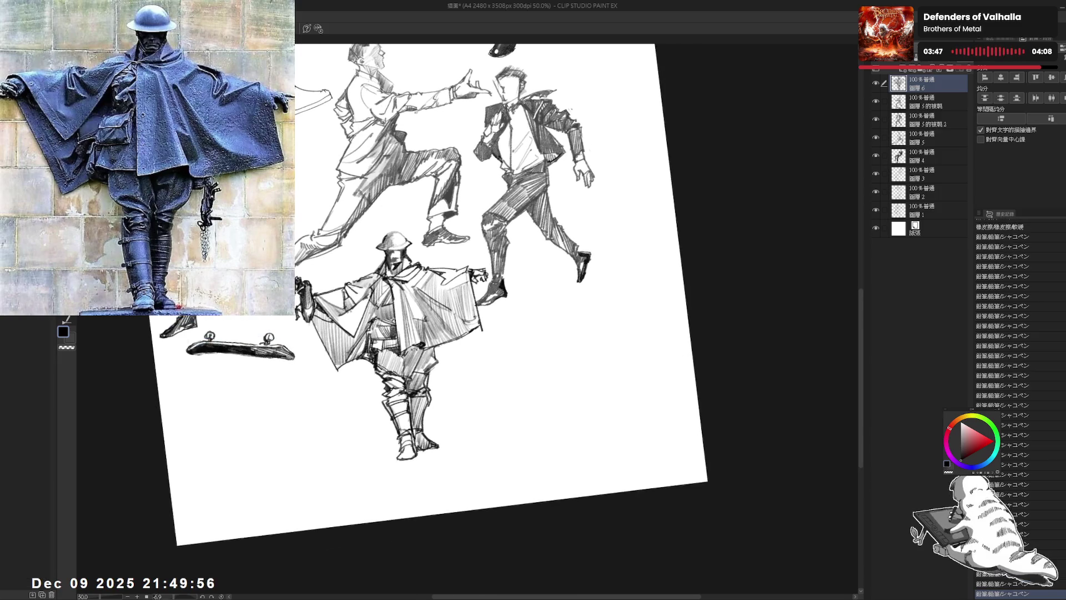
left_click_drag(409, 394, 415, 430)
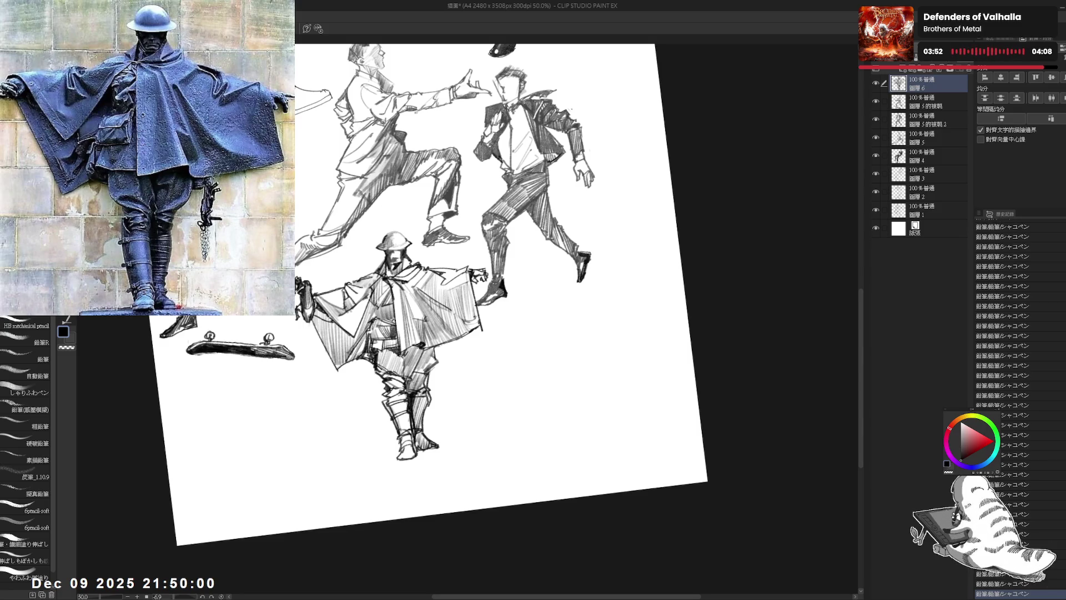
key("ctrl+@")
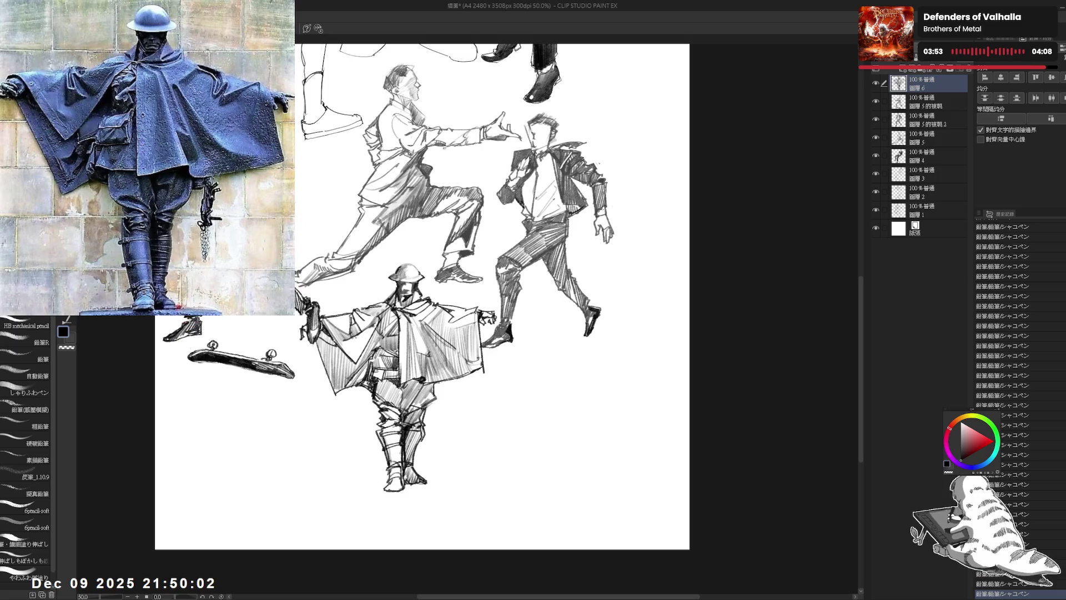
left_click_drag(402, 383, 420, 385)
key("minus")
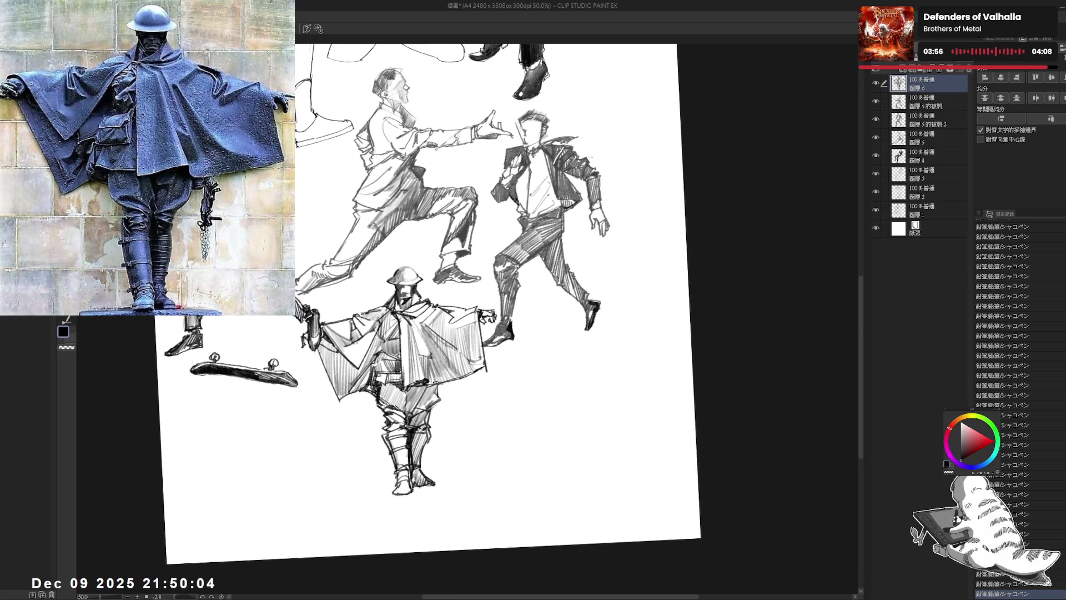
left_click_drag(436, 389, 437, 399)
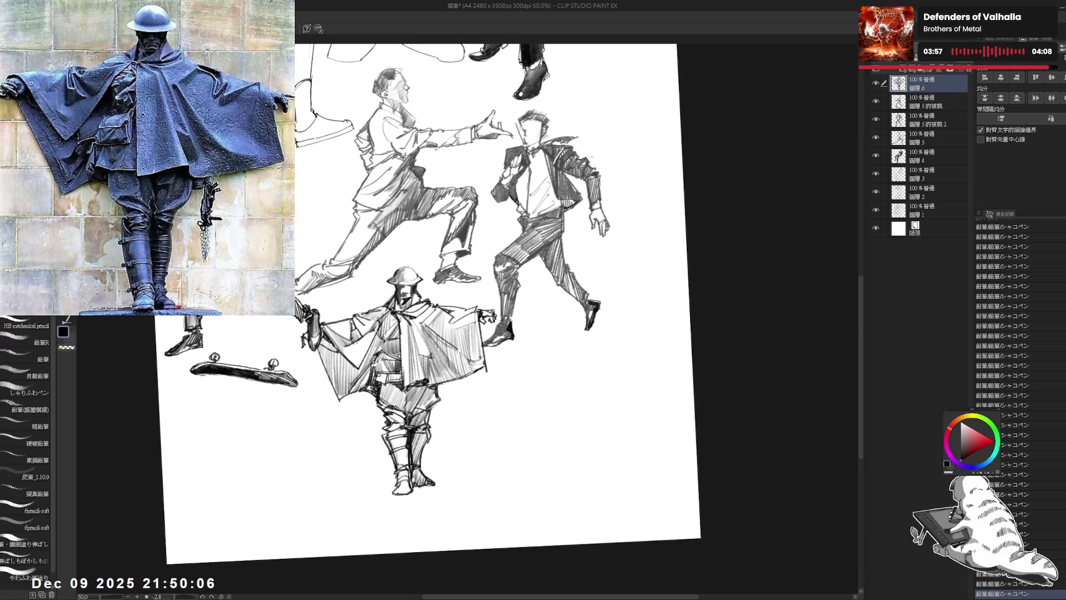
- Undo the last small stroke and erase a stray mark near the soldier
scroll(422, 310, "down", 3)
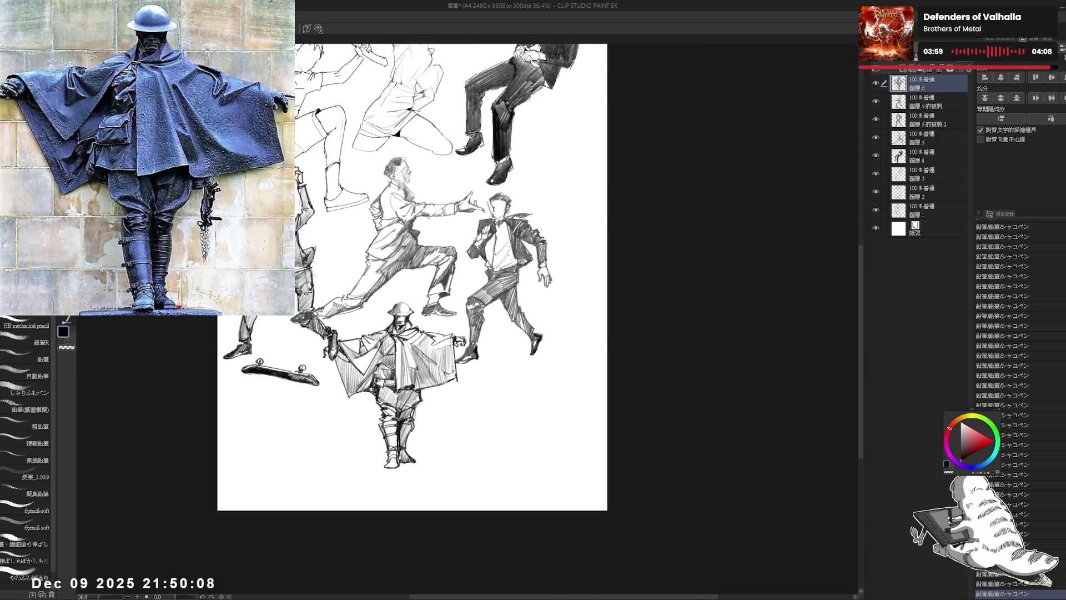
key("minus")
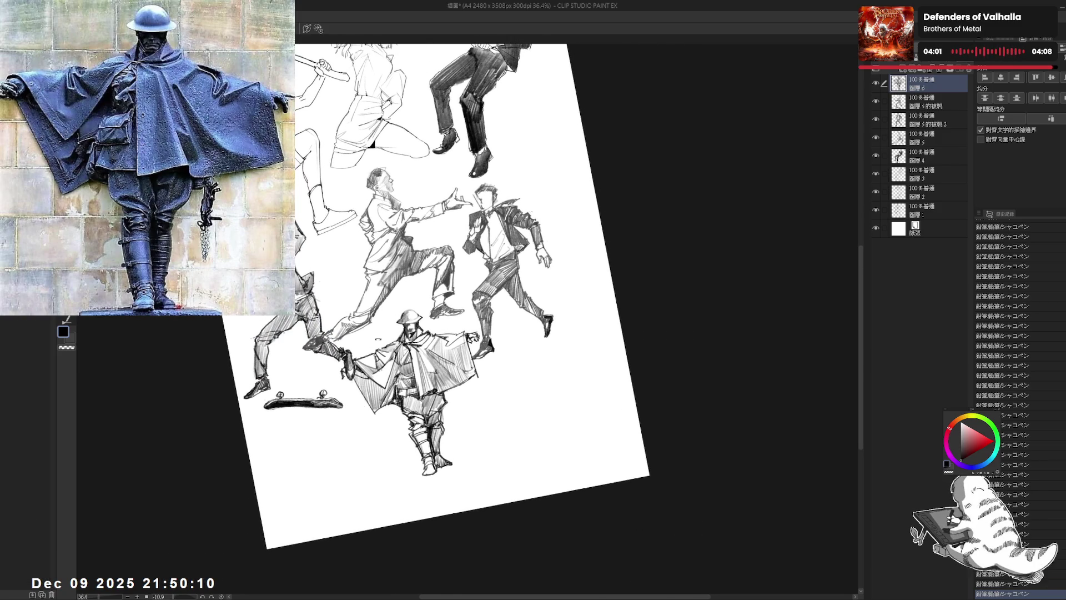
key("ctrl+z")
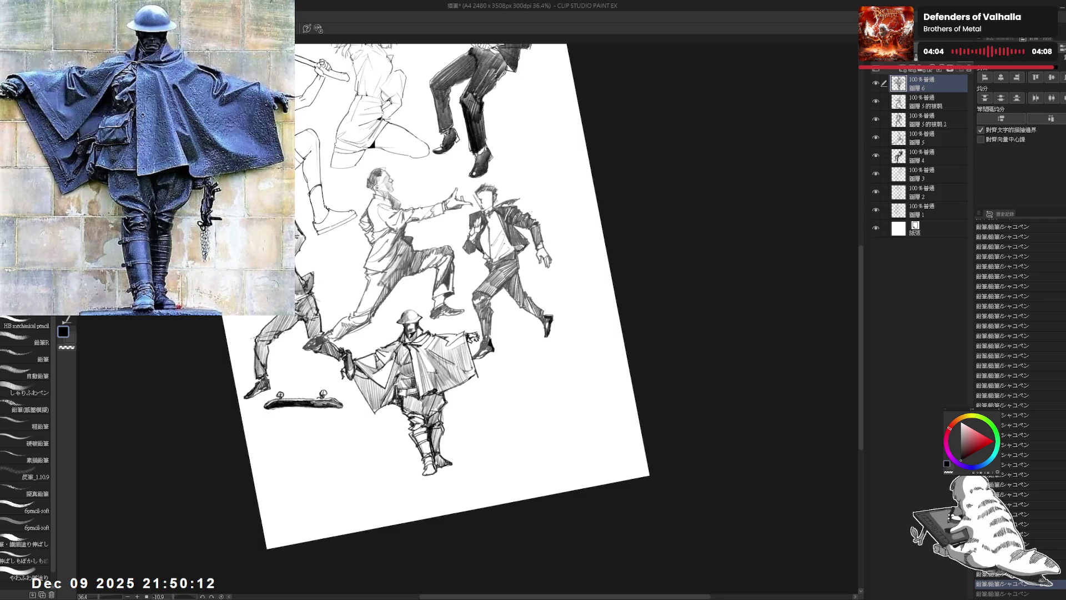
key("e")
left_click_drag(355, 351, 373, 365)
key("p")
- Straighten the canvas, add a small pencil mark, and shift the view left
key("ctrl+@")
left_click_drag(478, 347, 486, 352)
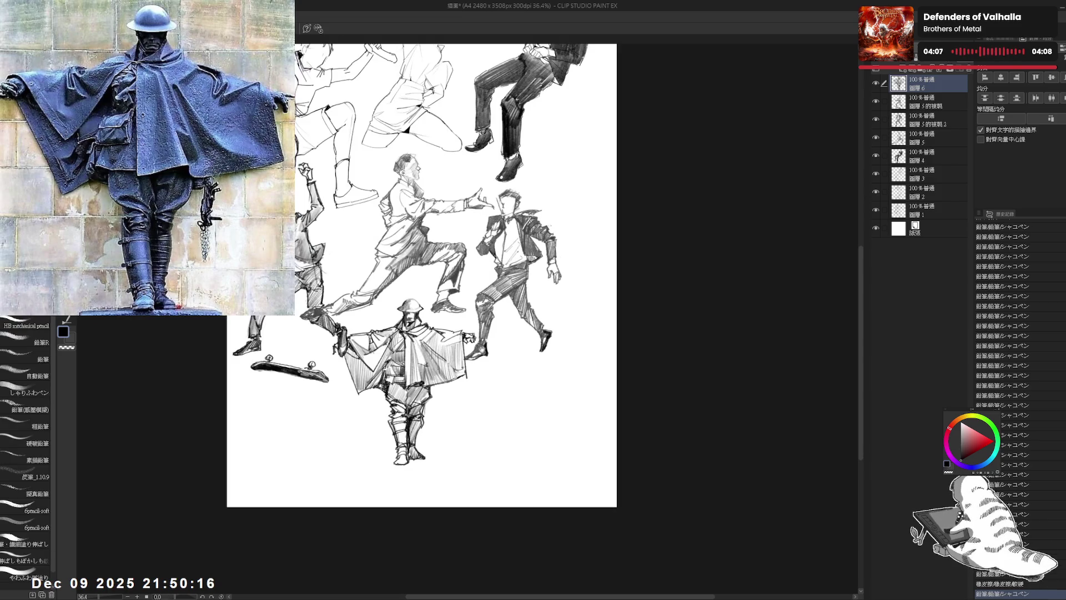
left_click_drag(422, 277, 409, 275)
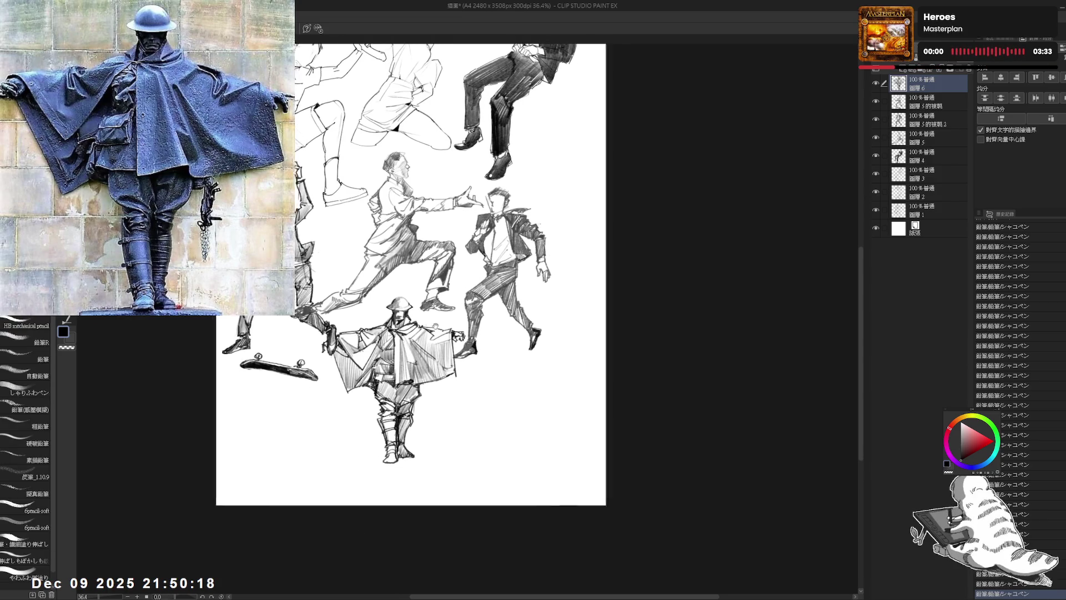
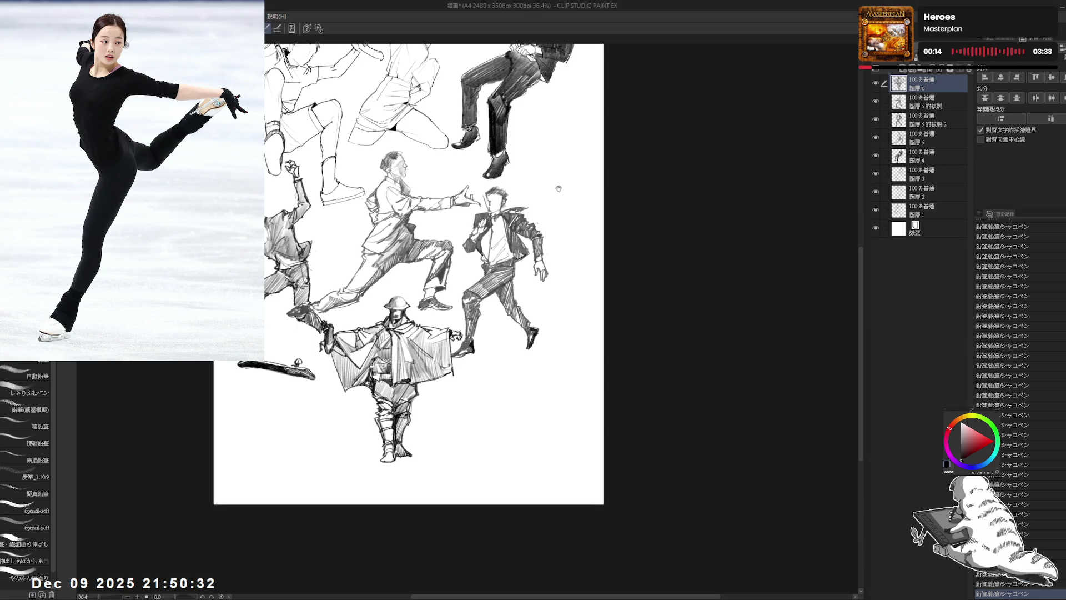
- Merge Layer 4 and Layer 3 into a single sketch layer
scroll(498, 168, "up", 1)
scroll(497, 168, "up", 1)
left_click_drag(497, 167, 502, 287)
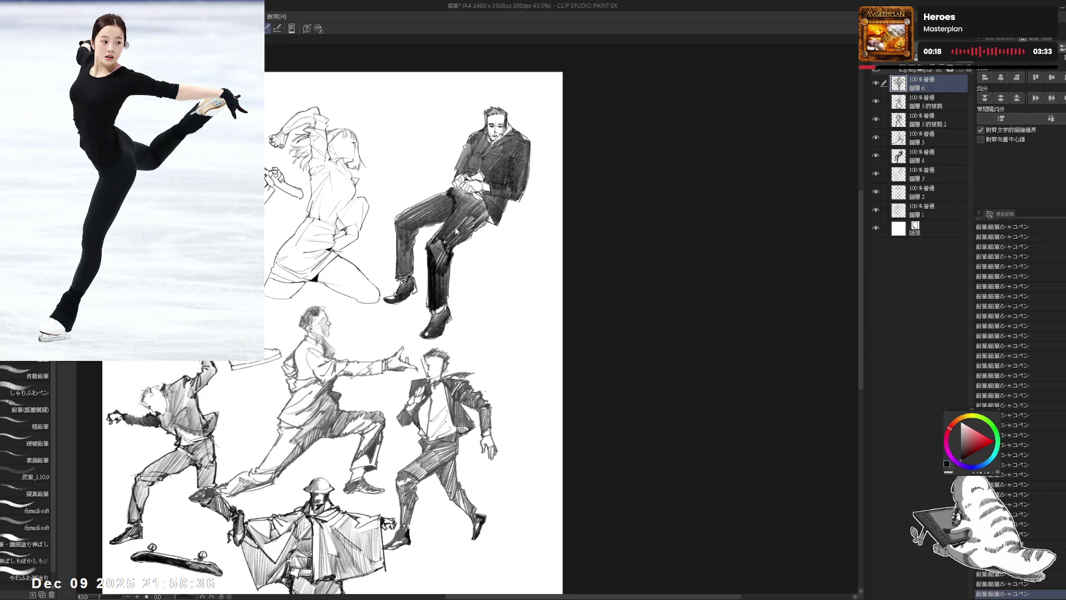
left_click_drag(455, 232, 456, 233)
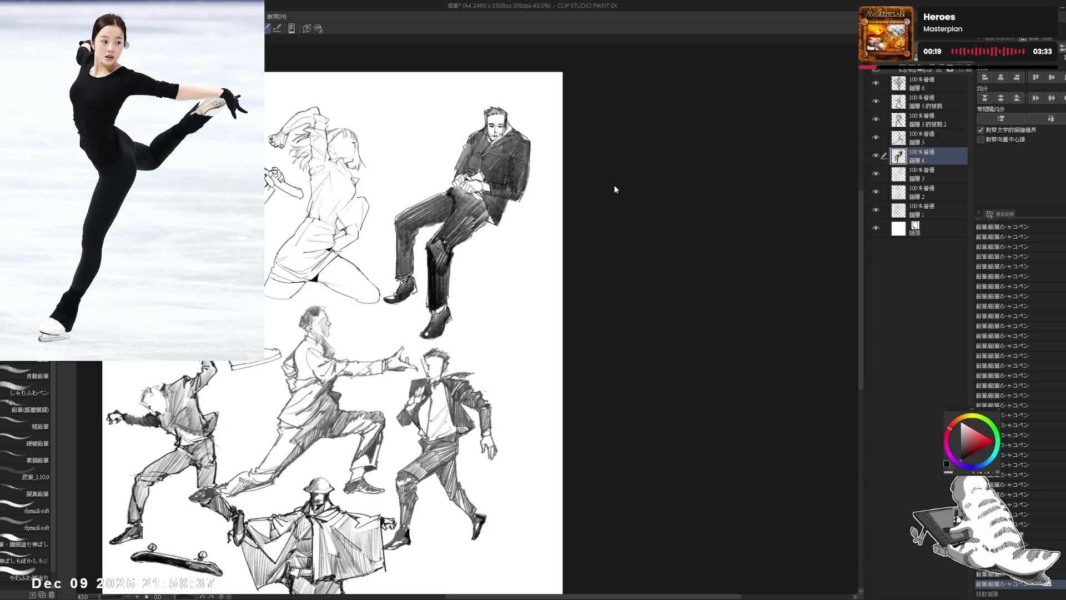
left_click(919, 175, "ctrl")
key("shift+alt+e")
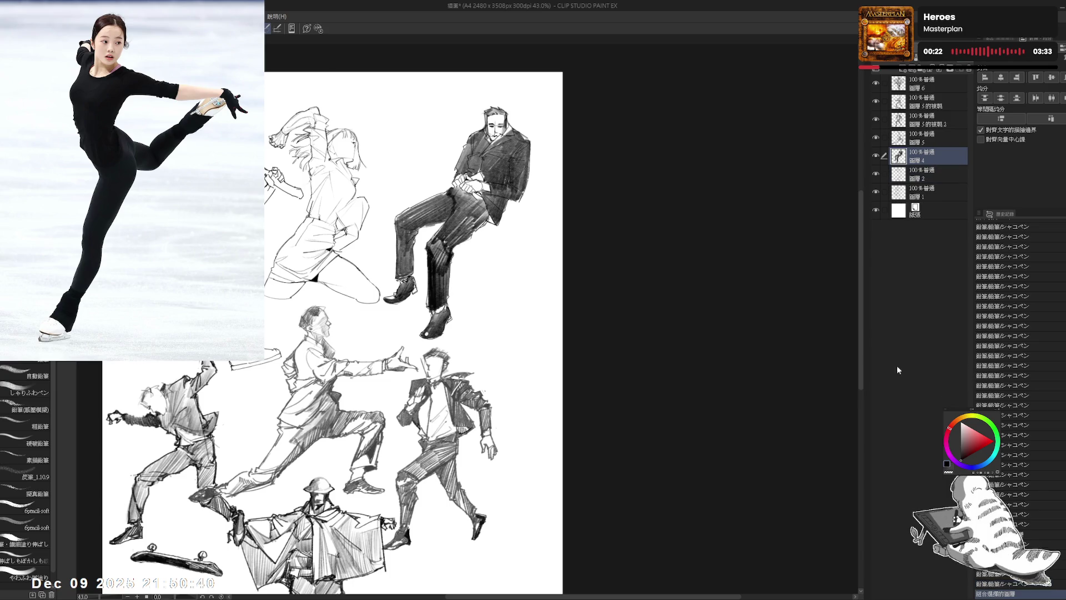
- Scale the seated suited figure down and shift it slightly down and left
key("ctrl+t")
left_click_drag(462, 110, 457, 199)
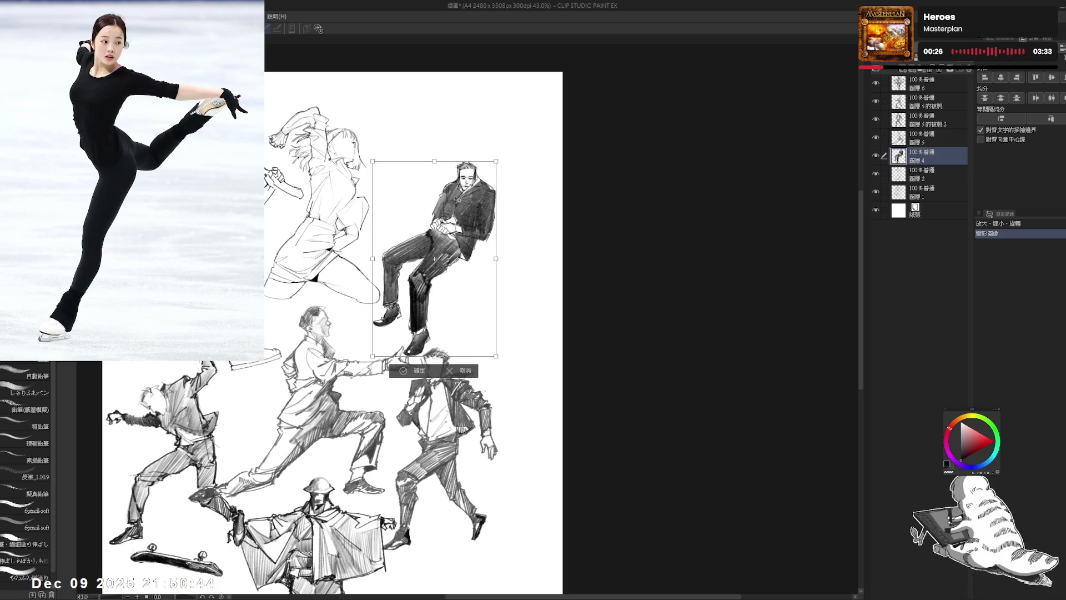
left_click(404, 370)
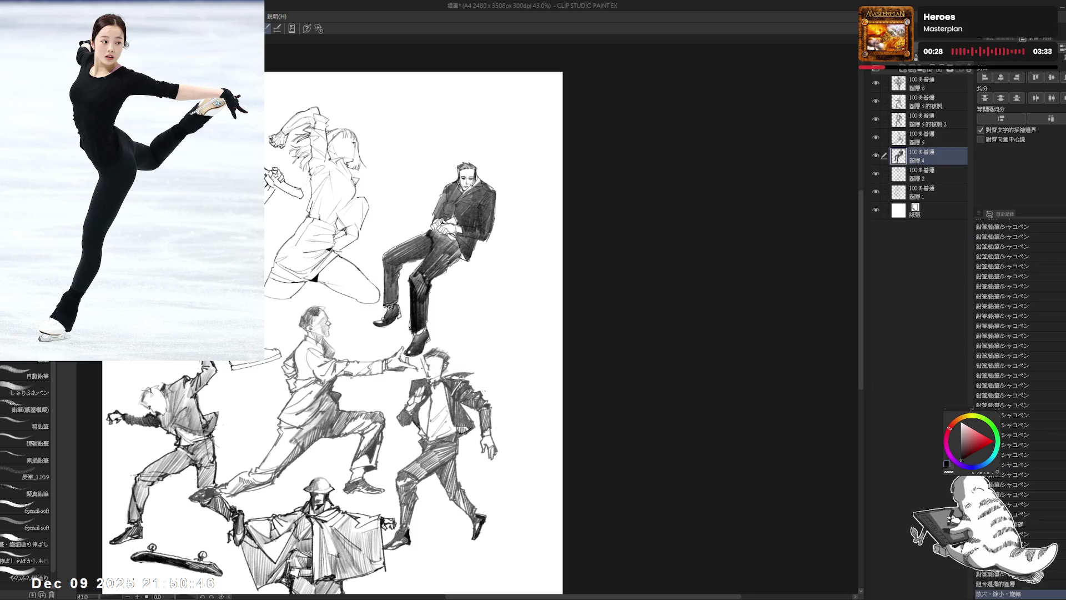
scroll(345, 333, "down", 2)
scroll(344, 333, "down", 2)
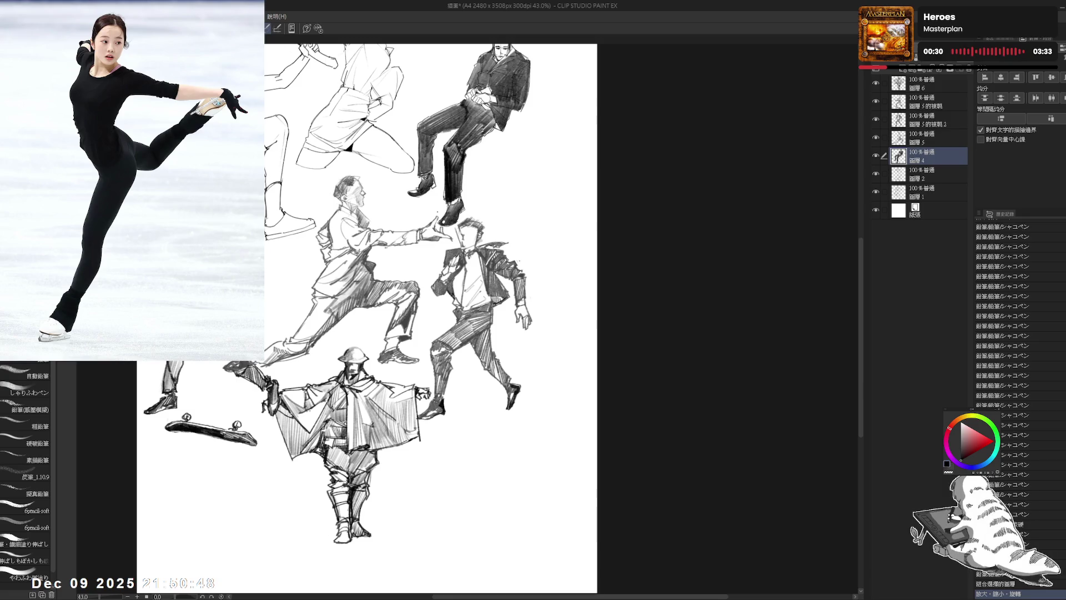
- Add a new empty raster layer on top of the layer stack
left_click(923, 89)
key("ctrl+shift+n")
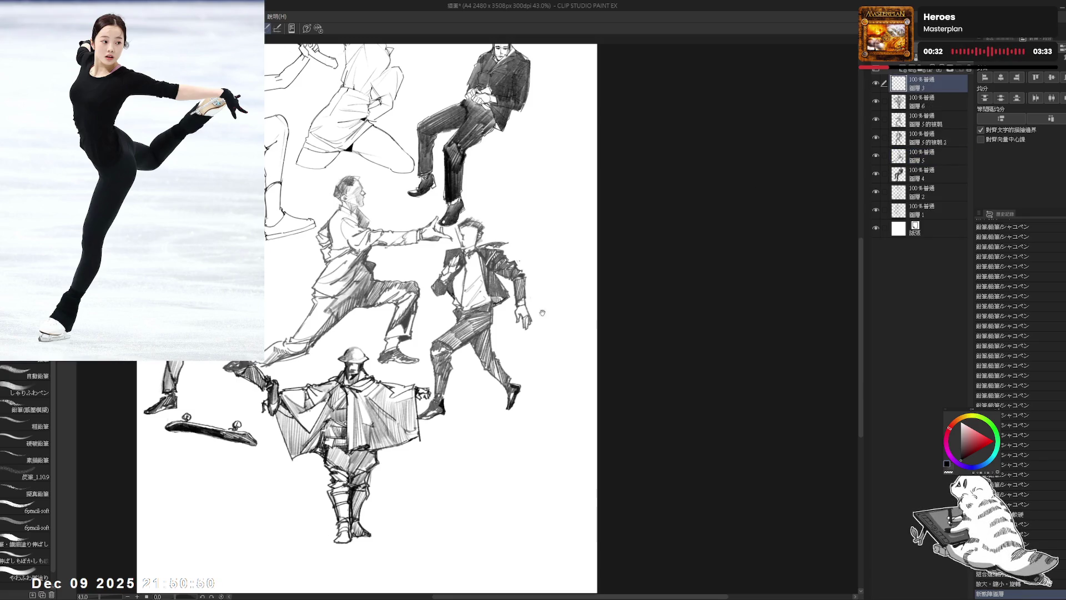
scroll(538, 244, "down", 1)
scroll(469, 168, "down", 1)
scroll(473, 302, "up", 1)
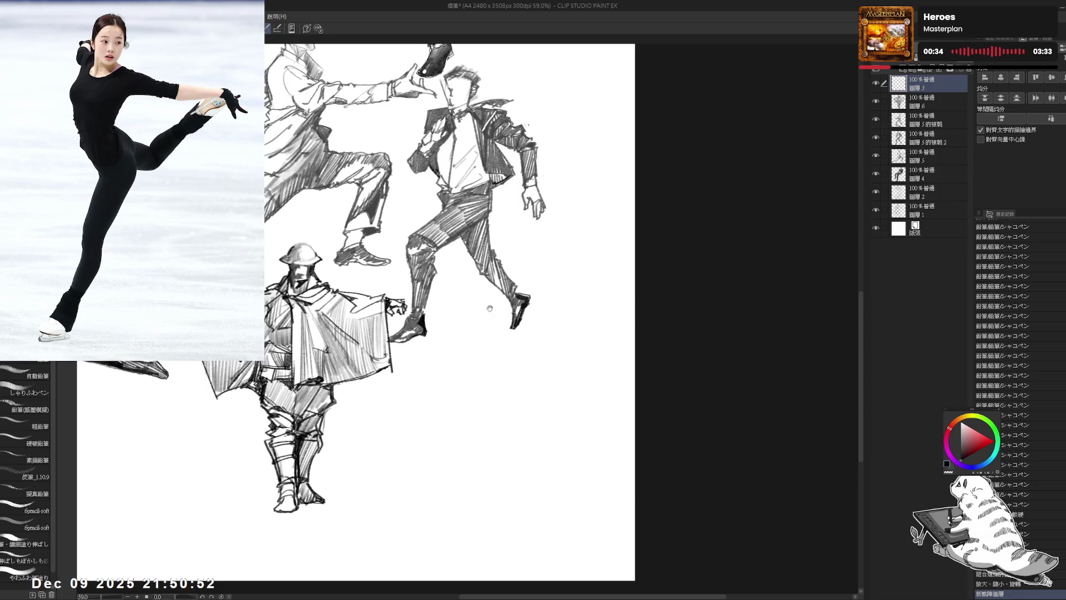
scroll(483, 307, "up", 1)
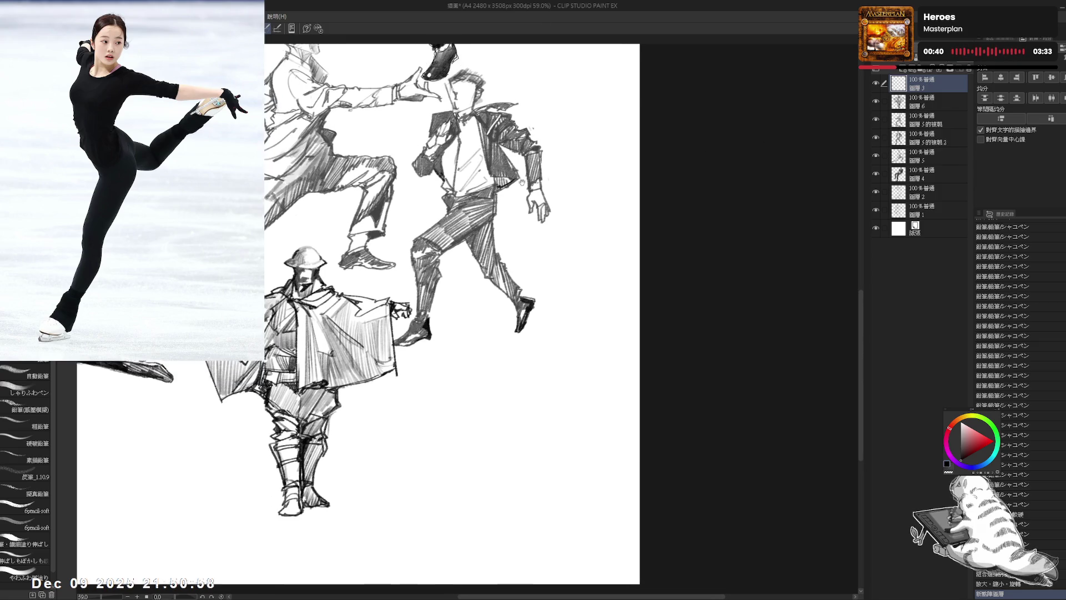
left_click_drag(485, 306, 476, 253)
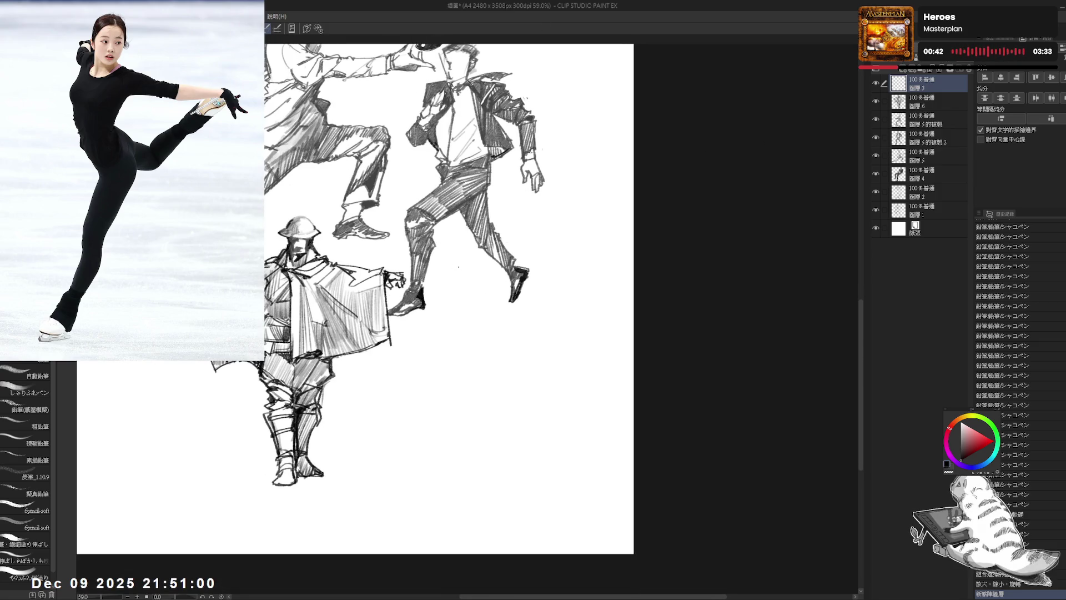
- Sketch a few light pencil strokes beside the walking figure's legs, then start Change Canvas Size
left_click(455, 263)
left_click_drag(454, 258, 448, 267)
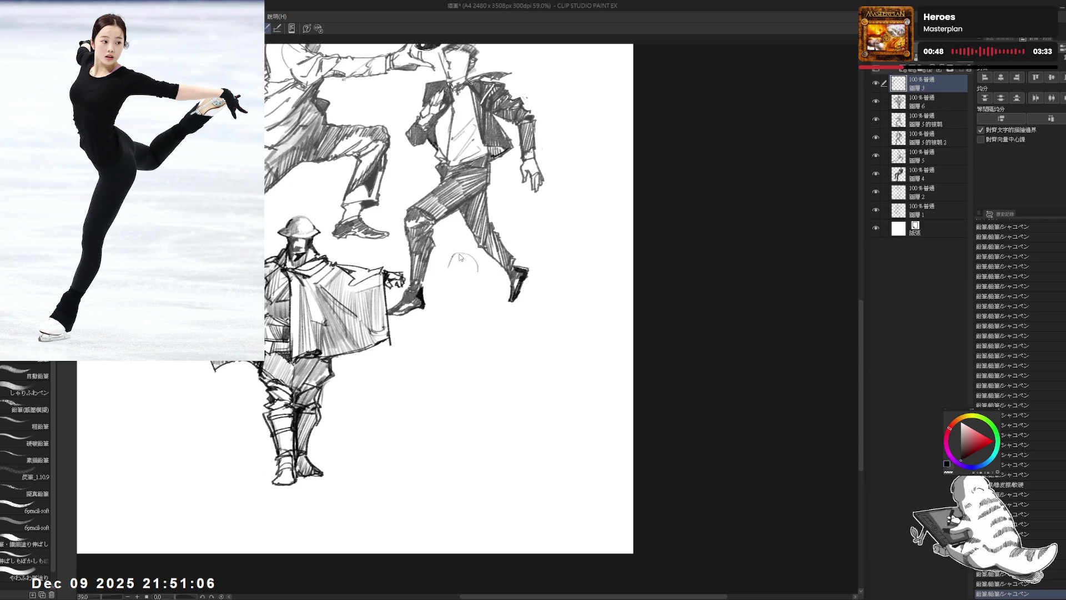
mouse_move(459, 253)
left_mouse_down()
mouse_move(483, 281)
mouse_move(467, 272)
left_mouse_up()
scroll(466, 271, "down", 4)
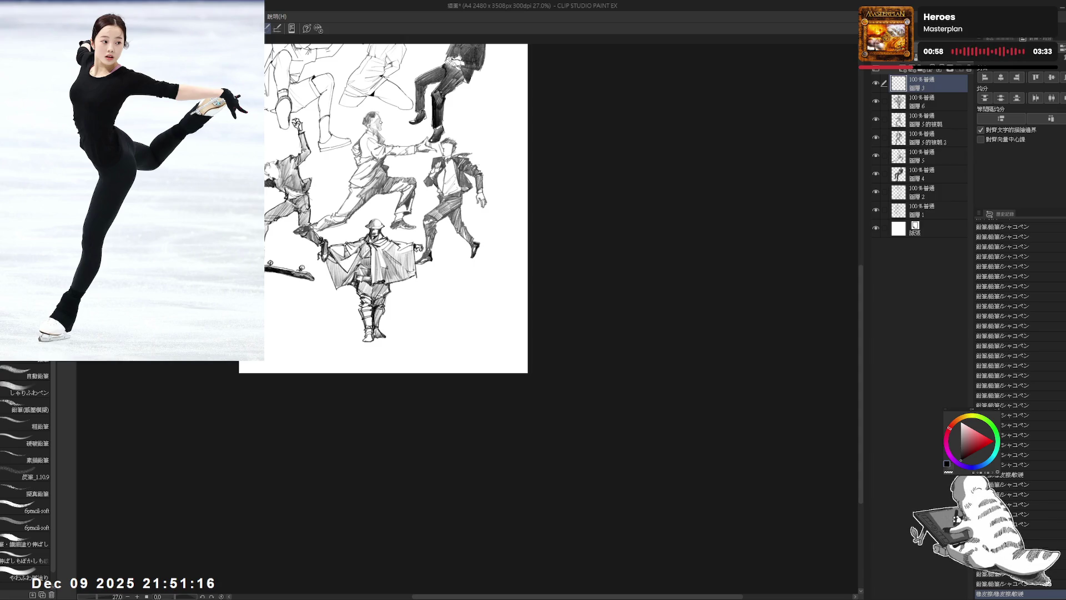
key("ctrl+alt+c")
- Pull the canvas bottom edge up and extend its right edge to 3315 × 3341 px
left_click_drag(394, 374, 394, 353)
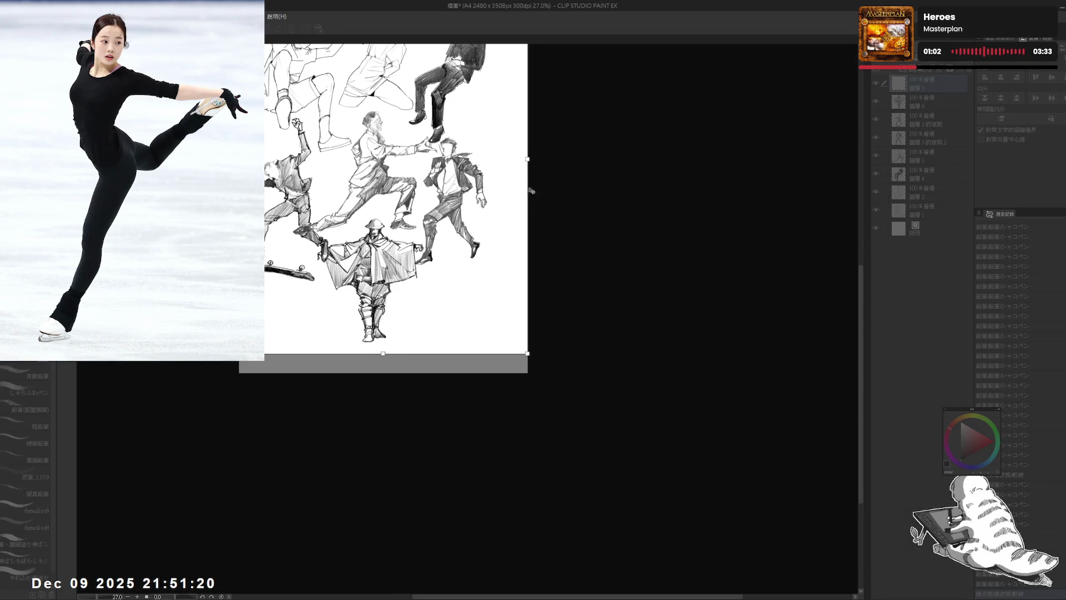
left_click_drag(529, 160, 624, 159)
left_click(298, 113)
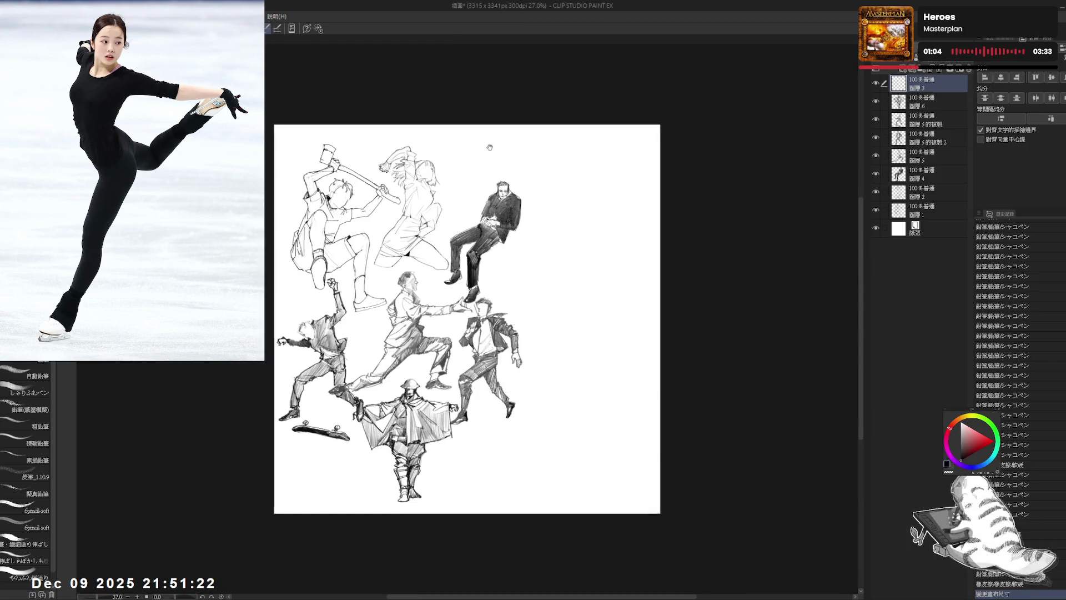
scroll(542, 305, "up", 2)
left_click_drag(526, 305, 489, 269)
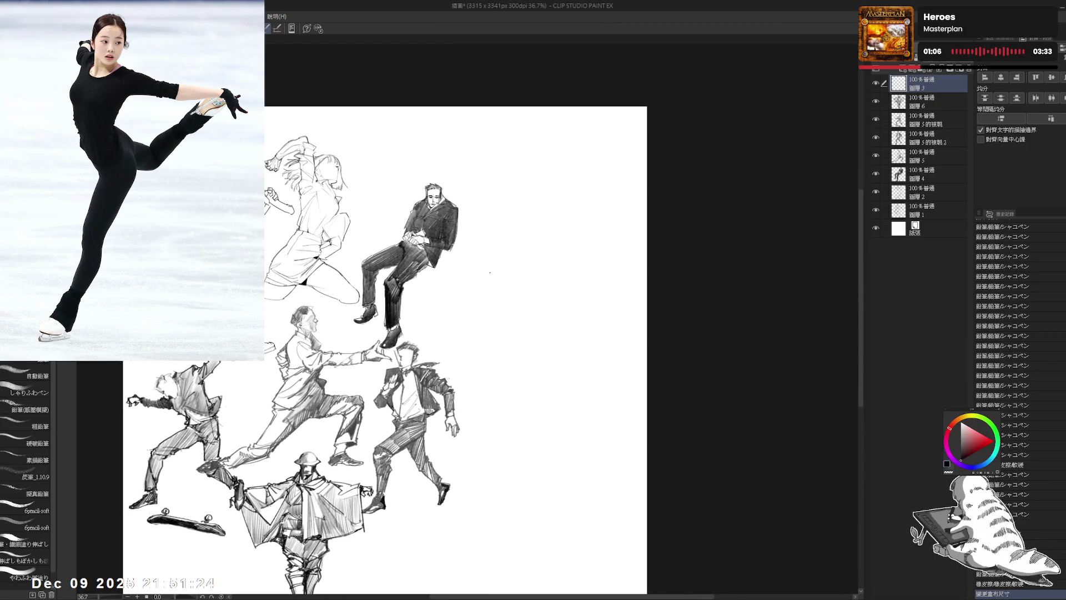
mouse_move(474, 188)
left_mouse_down()
mouse_move(514, 176)
mouse_move(501, 194)
mouse_move(511, 196)
mouse_move(482, 214)
mouse_move(490, 194)
left_mouse_up()
- Refine the head sketch with strokes around the chin and a neck line below
key("e")
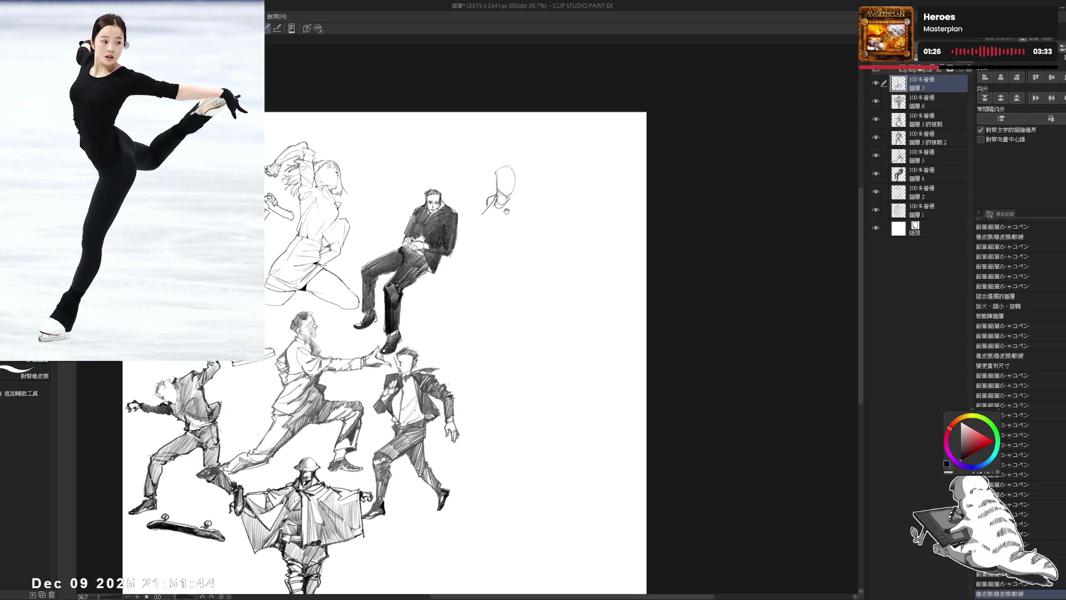
scroll(487, 192, "right", 1)
scroll(487, 192, "up", 1)
key("p")
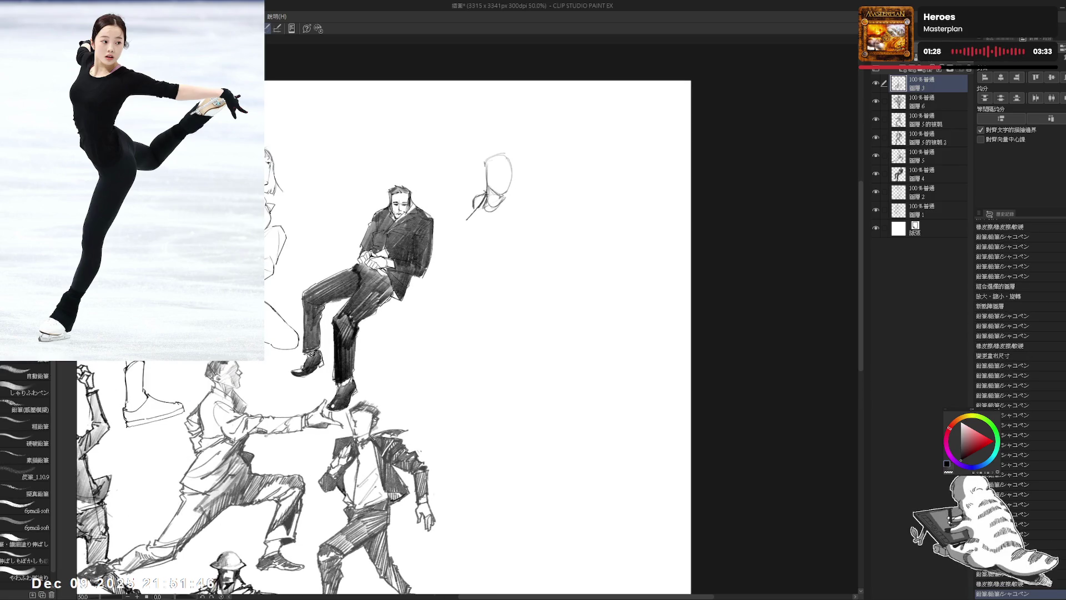
left_click(476, 181)
left_click_drag(481, 190, 468, 222)
left_click_drag(469, 220, 468, 231)
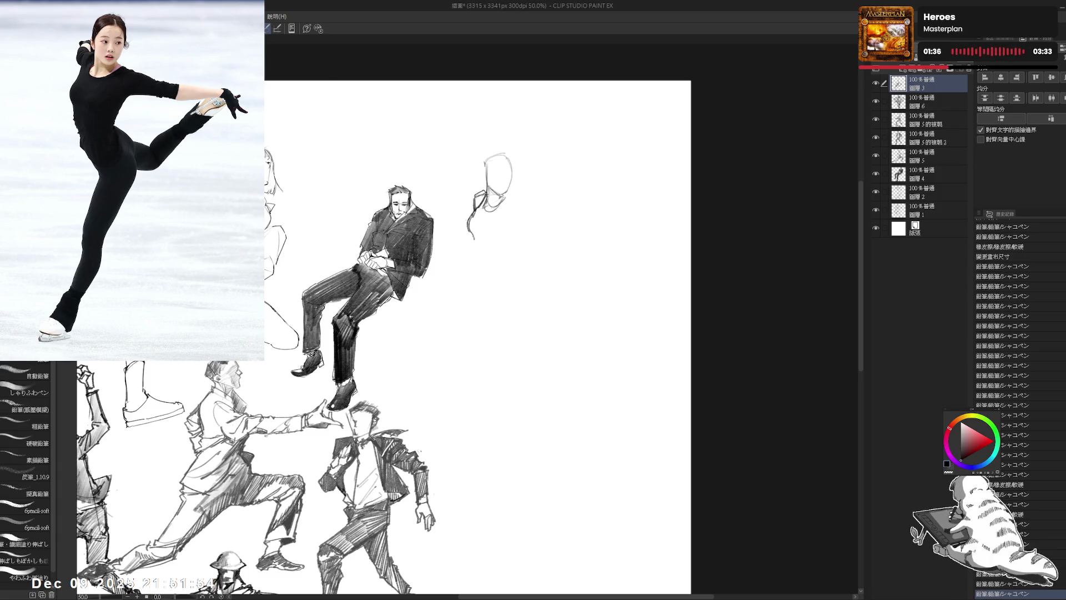
- Add a short shoulder stroke right of the head and erase a stray line
left_click(516, 205)
left_click_drag(509, 198, 503, 203)
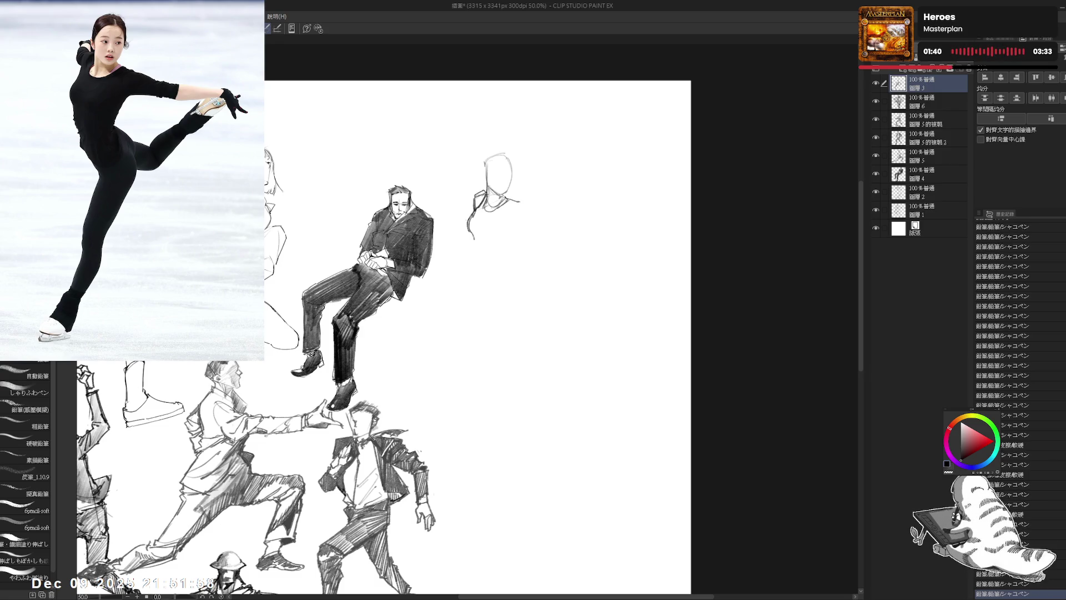
left_click(477, 183)
left_click_drag(515, 207, 531, 205)
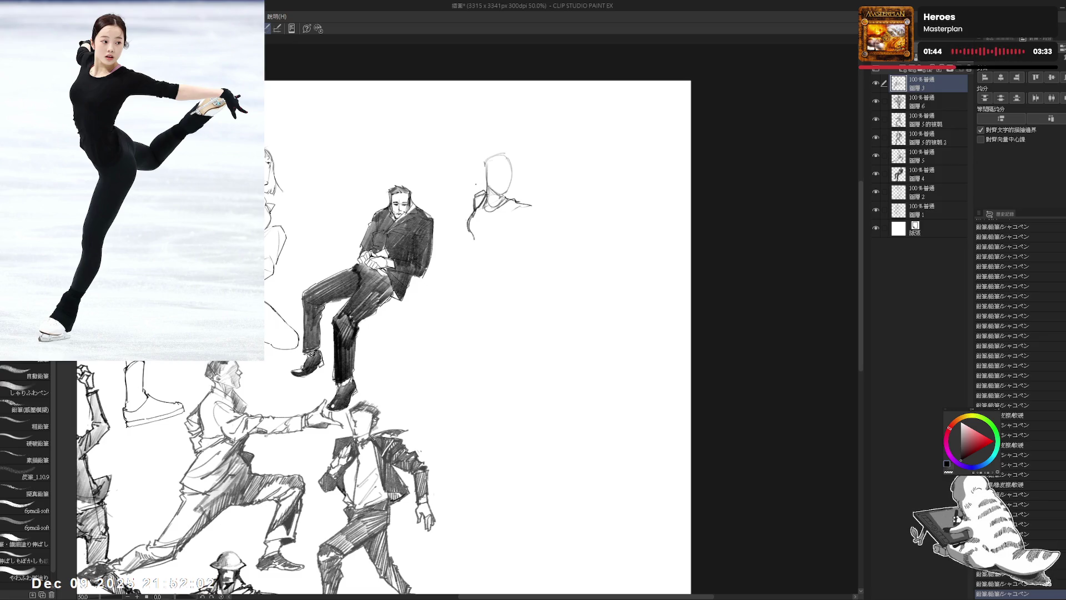
mouse_move(475, 186)
left_mouse_down()
mouse_move(474, 238)
mouse_move(468, 198)
mouse_move(475, 219)
left_mouse_up()
mouse_move(471, 222)
left_mouse_down()
mouse_move(473, 196)
mouse_move(475, 217)
left_mouse_up()
- Undo stray hand strokes and draw the figure's back line down from the shoulder
scroll(472, 222, "up", 1)
key("ctrl+z")
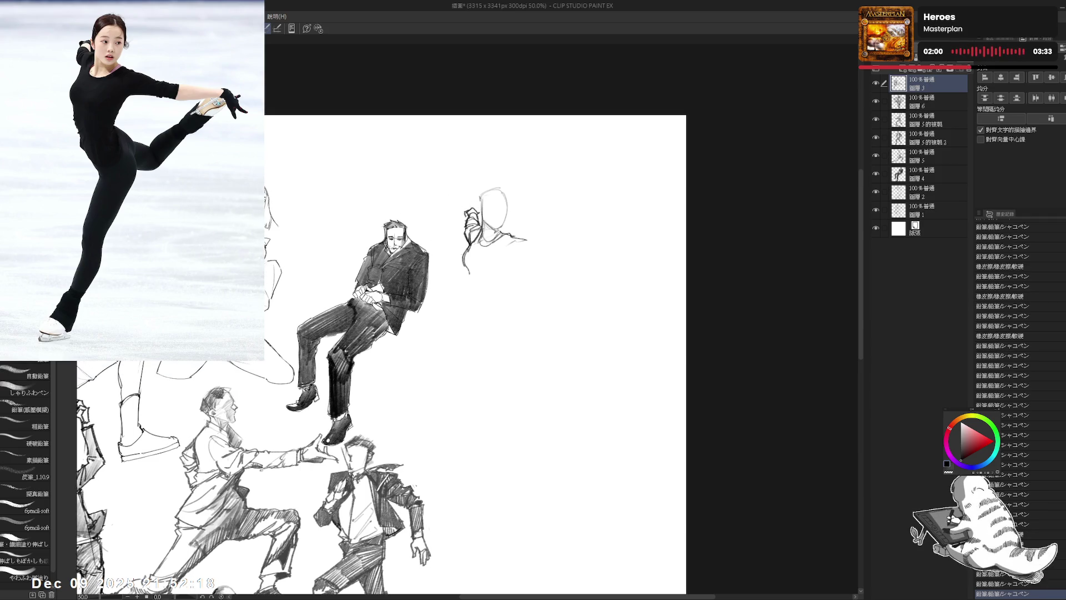
left_click_drag(466, 216, 477, 241)
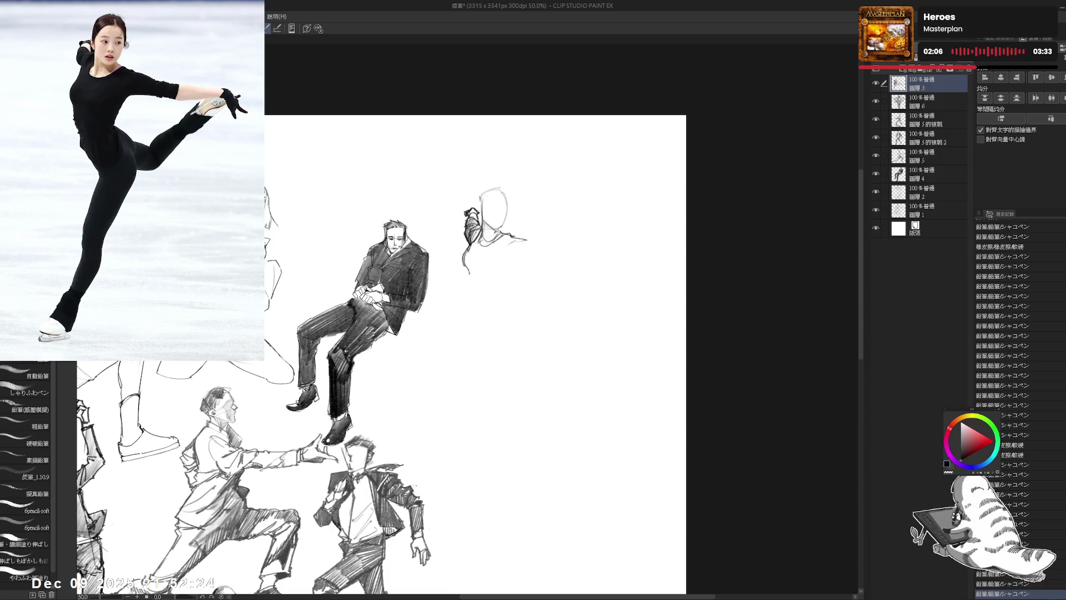
key("ctrl+z")
key("ctrl+z")
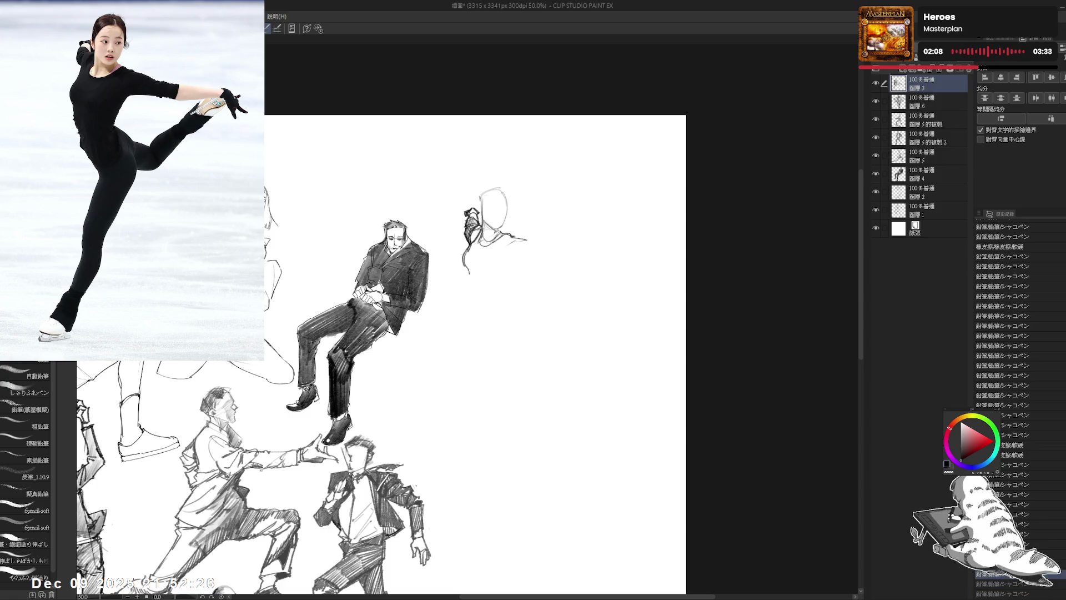
mouse_move(476, 283)
left_mouse_down()
mouse_move(473, 261)
mouse_move(471, 274)
left_mouse_up()
left_click_drag(515, 226, 488, 273)
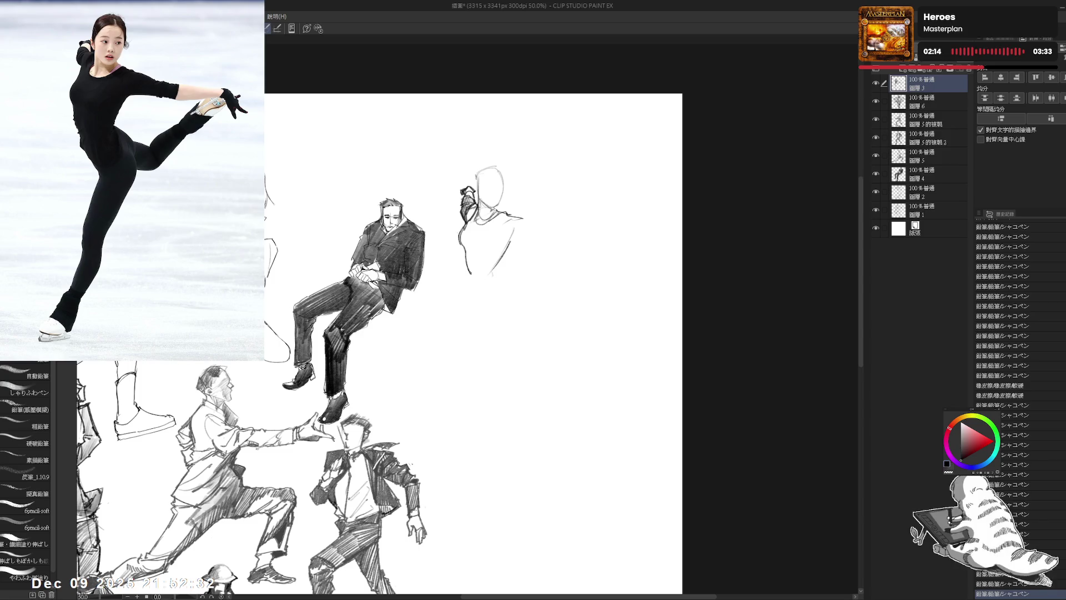
- Draw the skater's shoulder and outstretched arm strokes
left_click_drag(488, 277, 468, 276)
left_click_drag(483, 215, 503, 215)
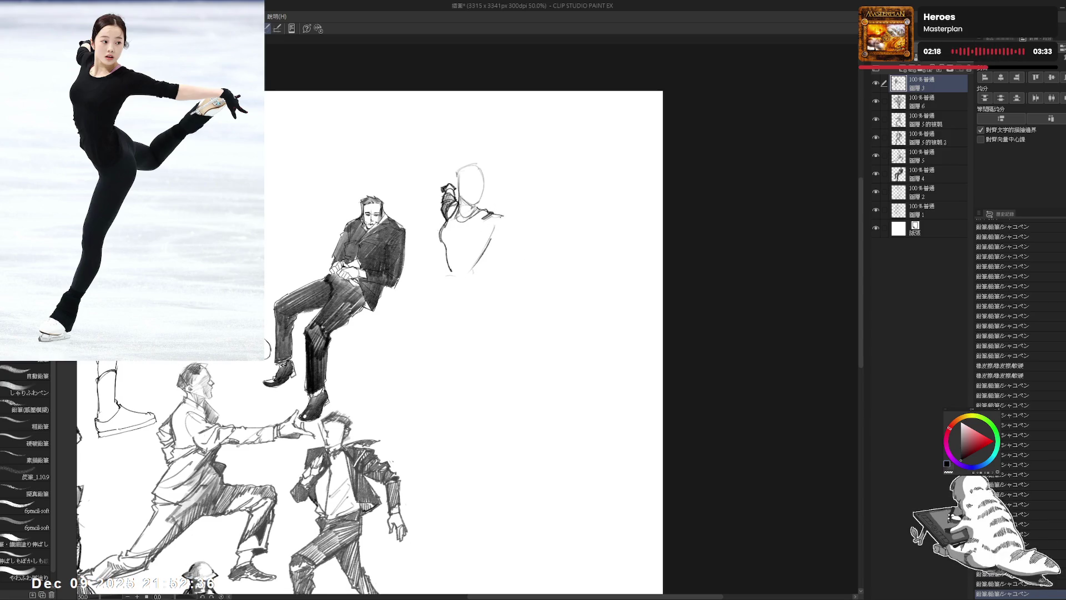
left_click_drag(495, 213, 519, 221)
left_click_drag(500, 278, 483, 281)
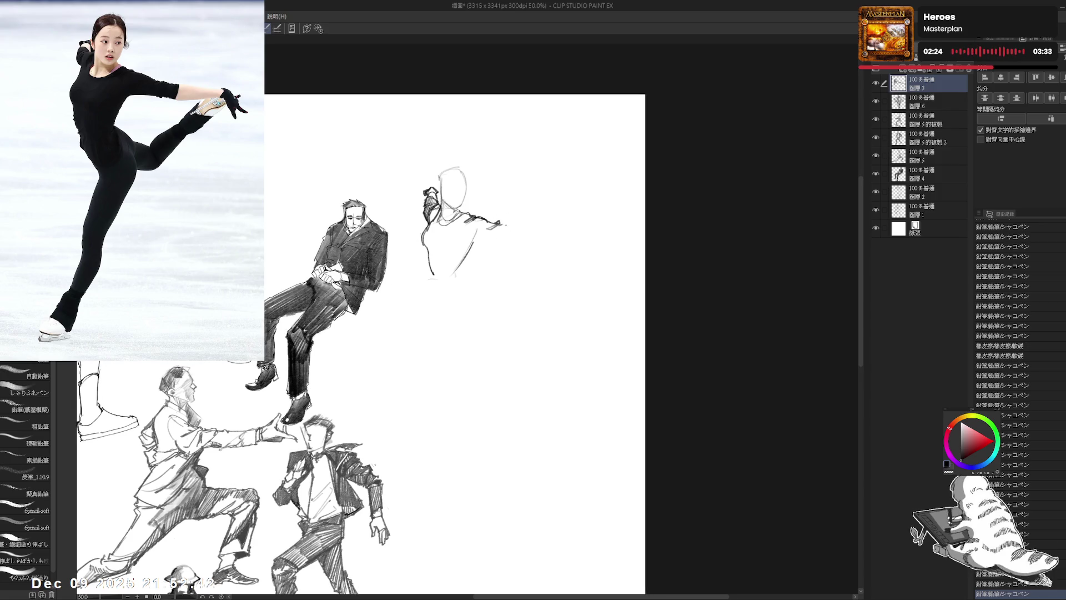
left_click_drag(498, 223, 501, 241)
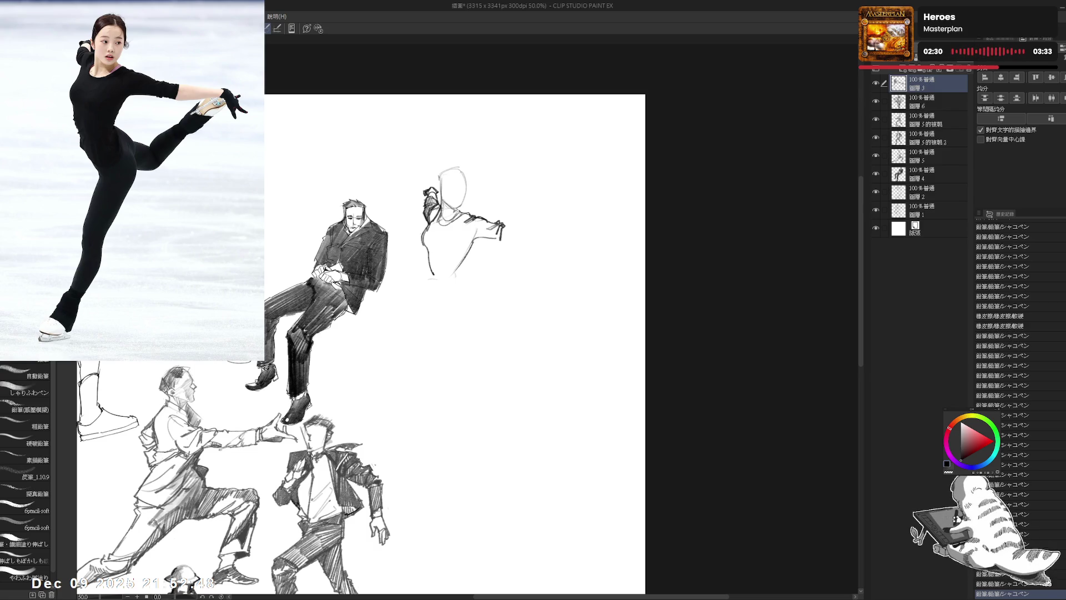
left_click_drag(455, 344, 440, 345)
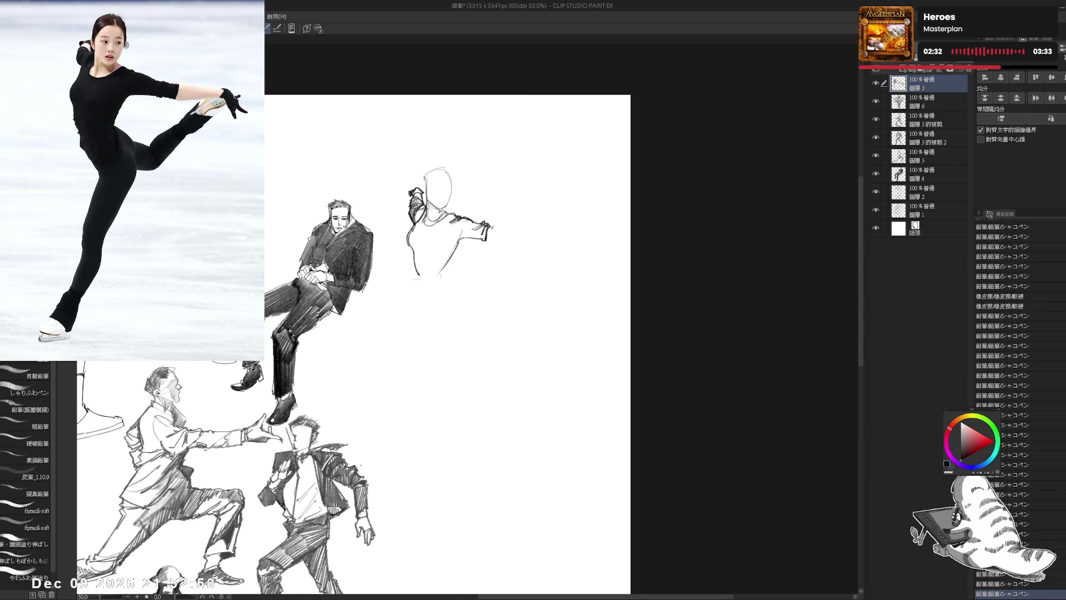
mouse_move(494, 228)
left_mouse_down()
mouse_move(498, 240)
mouse_move(475, 244)
mouse_move(487, 232)
mouse_move(477, 242)
mouse_move(512, 235)
mouse_move(509, 244)
left_mouse_up()
- Sketch and shade the gloved hand at the end of the outstretched arm
left_click(487, 234)
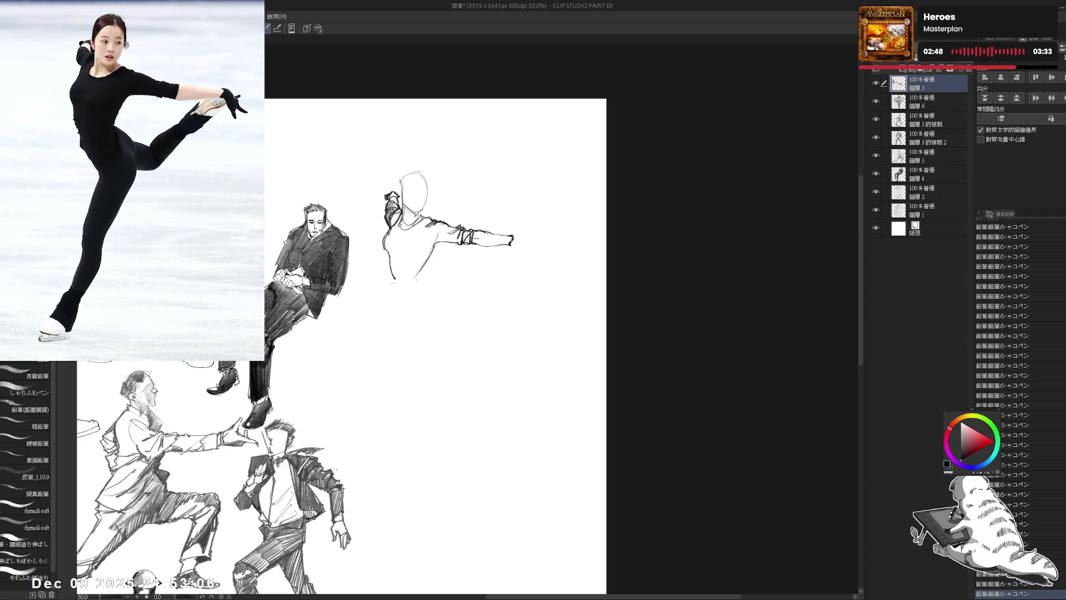
left_click_drag(514, 235, 531, 247)
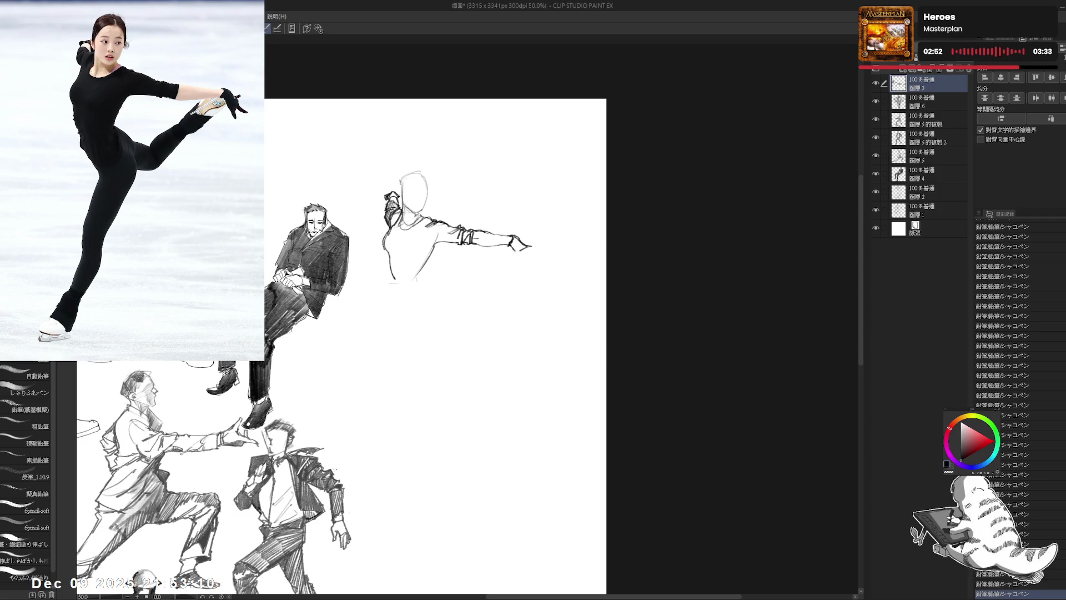
mouse_move(512, 236)
left_mouse_down()
mouse_move(525, 253)
mouse_move(514, 243)
left_mouse_up()
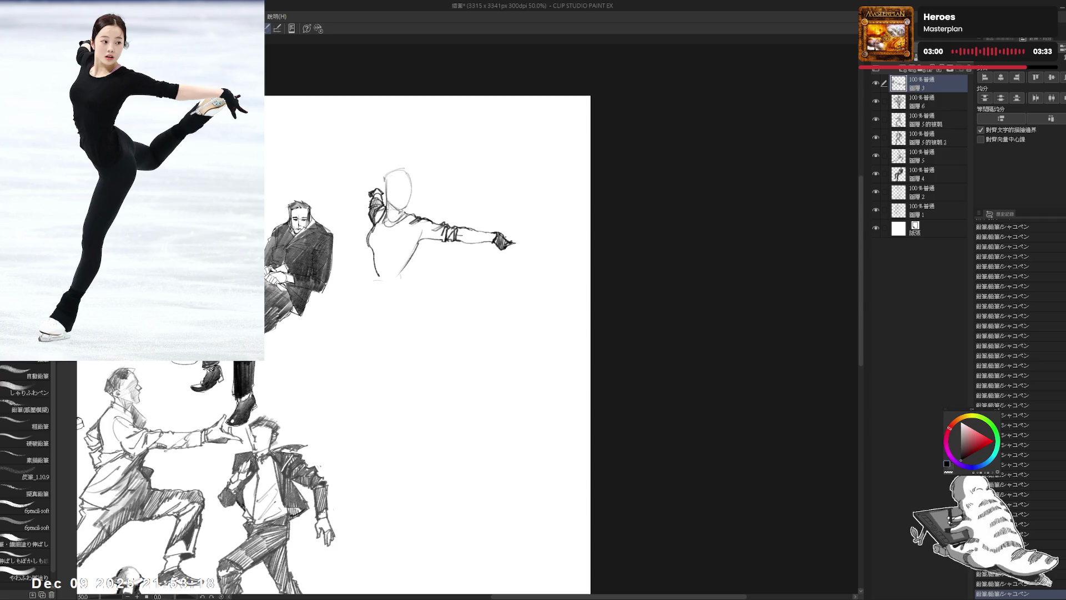
key("ctrl+z")
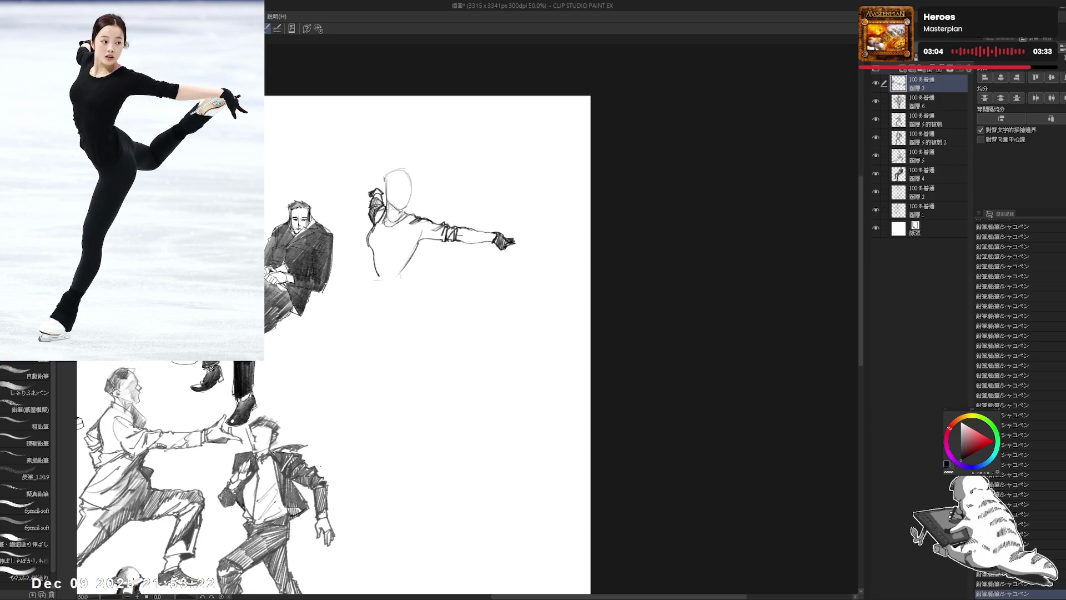
left_click_drag(503, 248, 508, 257)
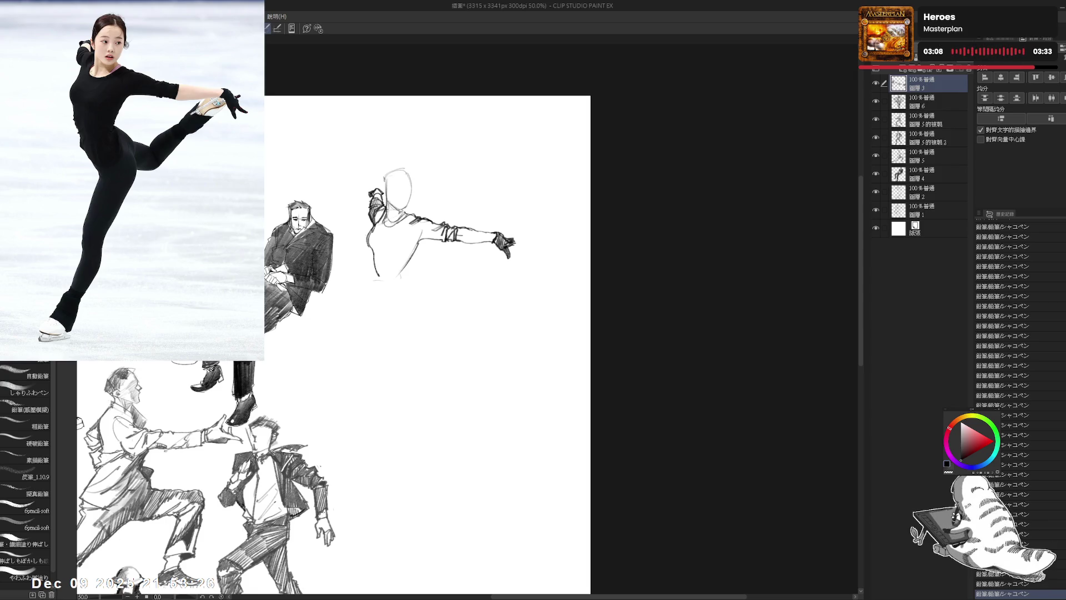
left_click_drag(514, 243, 526, 254)
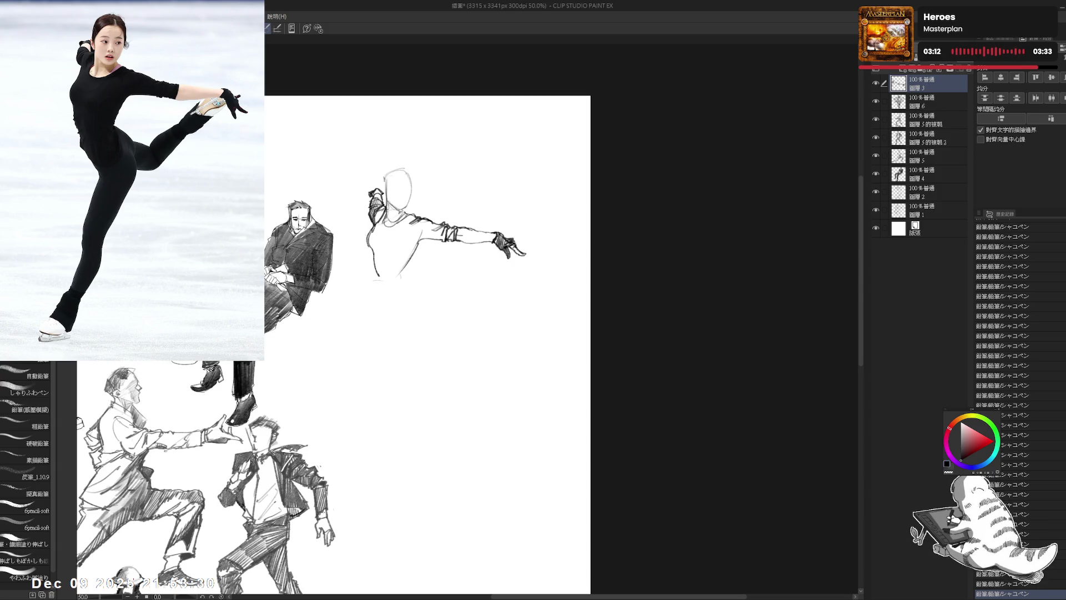
left_click_drag(505, 242, 521, 254)
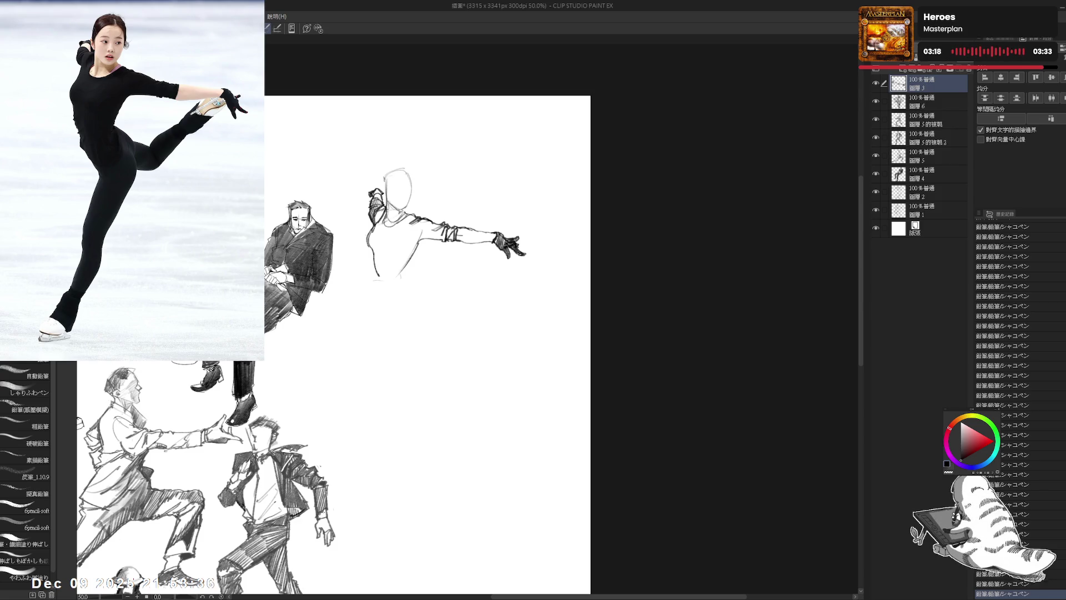
- Shape the waist with a V and draw the lower torso and hip lines
mouse_move(444, 333)
left_mouse_down()
mouse_move(474, 316)
mouse_move(448, 323)
left_mouse_up()
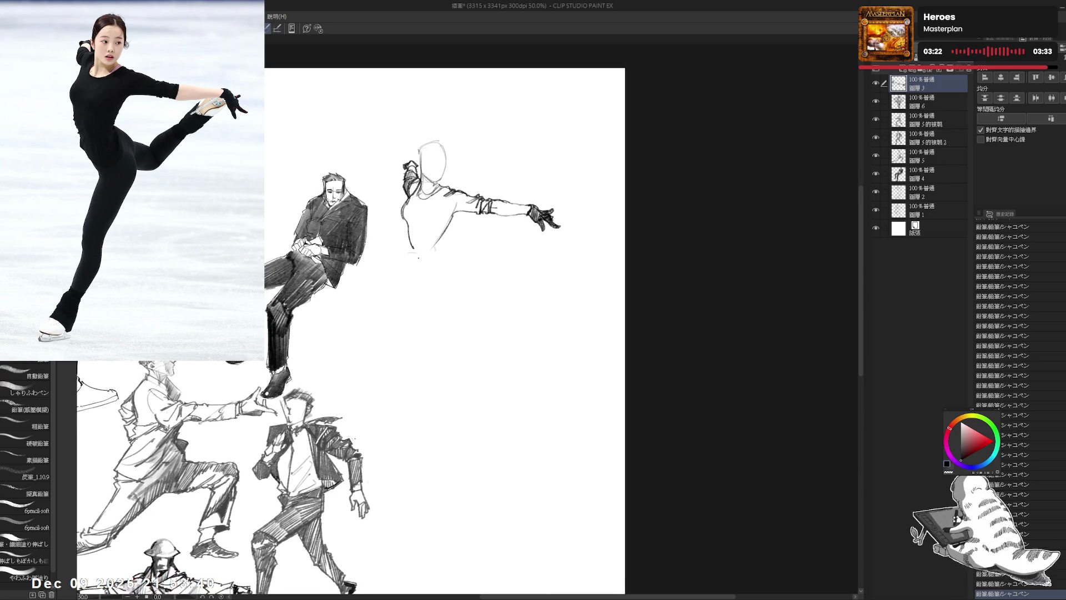
mouse_move(415, 251)
left_mouse_down()
mouse_move(422, 260)
mouse_move(470, 215)
mouse_move(448, 263)
left_mouse_up()
left_click(443, 244)
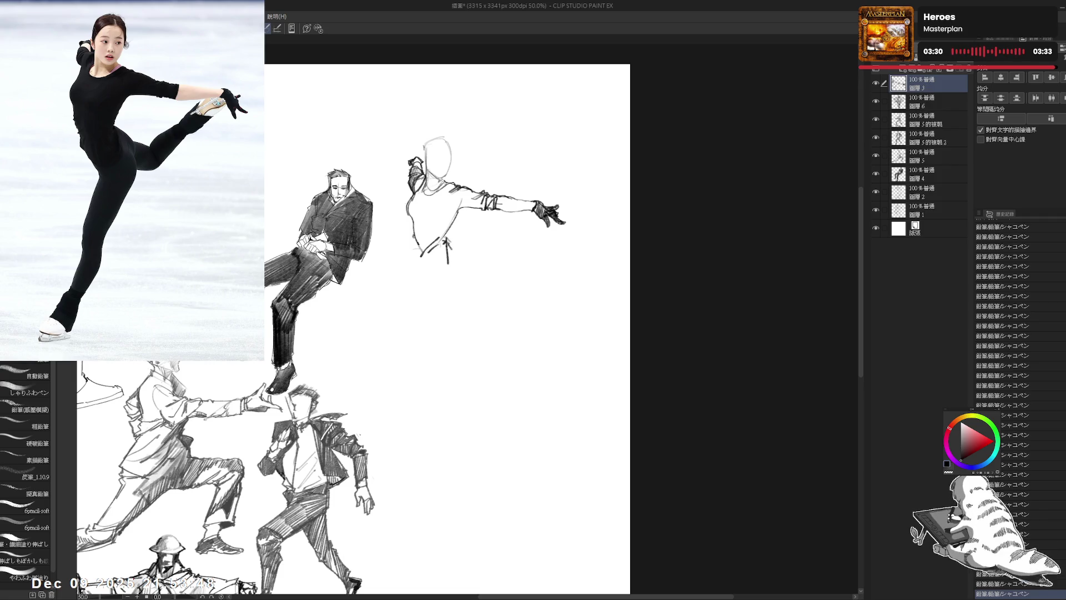
mouse_move(476, 268)
left_mouse_down()
mouse_move(449, 244)
mouse_move(466, 272)
left_mouse_up()
key("e")
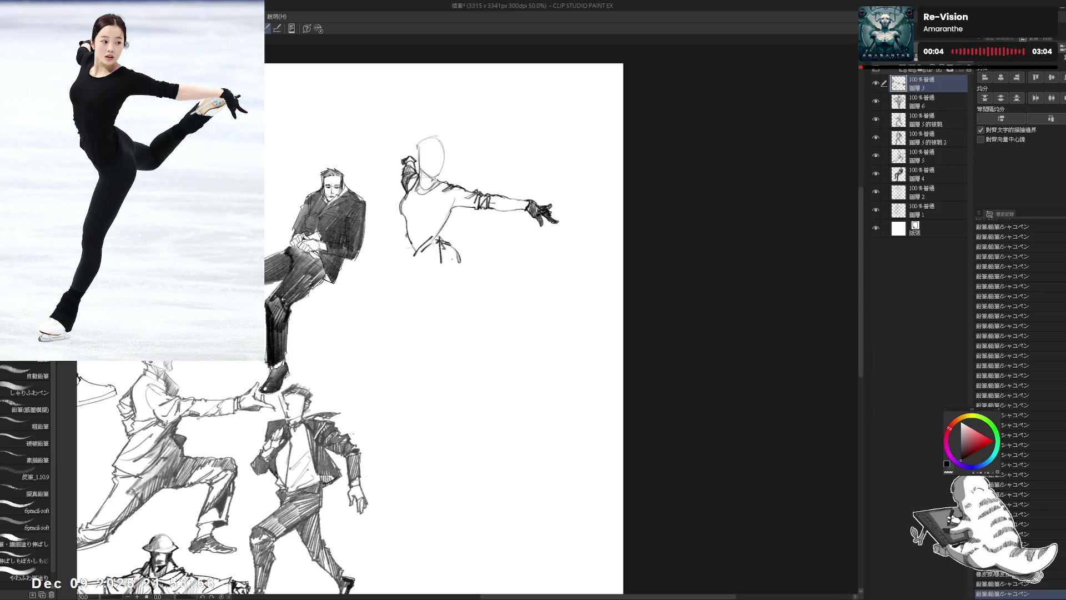
left_click_drag(444, 250, 459, 266)
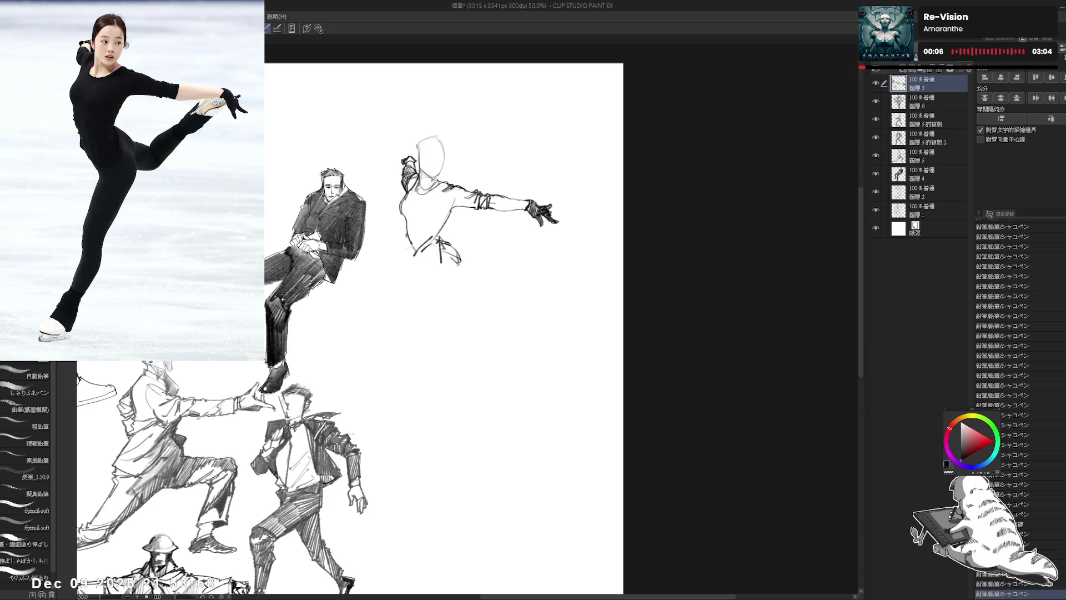
key("ctrl+z")
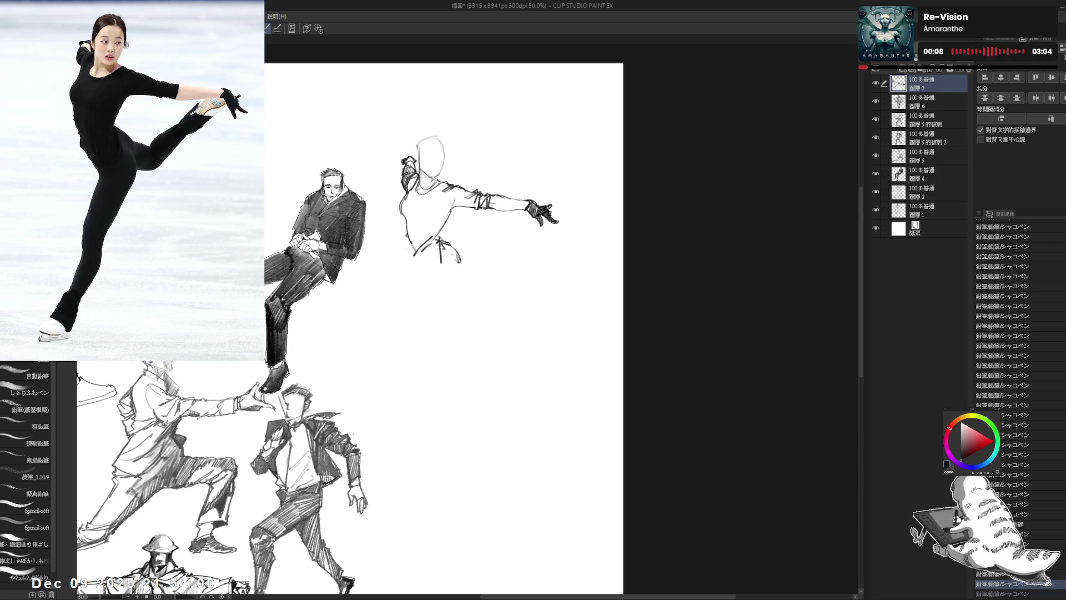
left_click_drag(460, 263, 461, 277)
- Draw the hip lines and the standing leg down past the knee
left_click_drag(417, 248, 444, 298)
mouse_move(417, 254)
left_mouse_down()
mouse_move(432, 273)
mouse_move(441, 265)
mouse_move(427, 275)
mouse_move(434, 286)
mouse_move(424, 265)
mouse_move(444, 286)
mouse_move(430, 335)
mouse_move(420, 285)
left_mouse_up()
left_click_drag(430, 274, 413, 323)
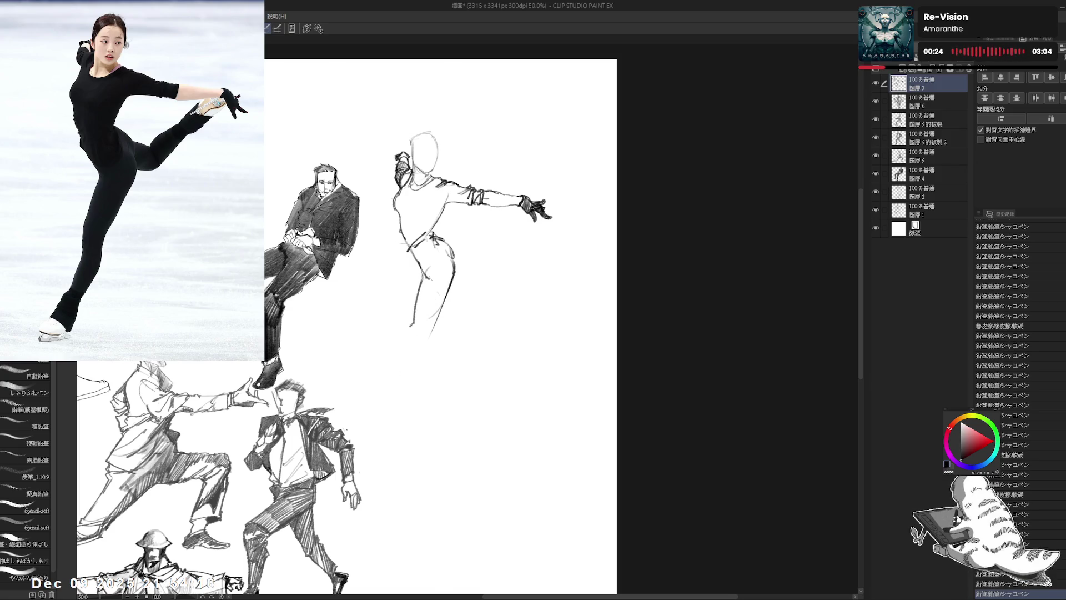
scroll(441, 320, "down", 1)
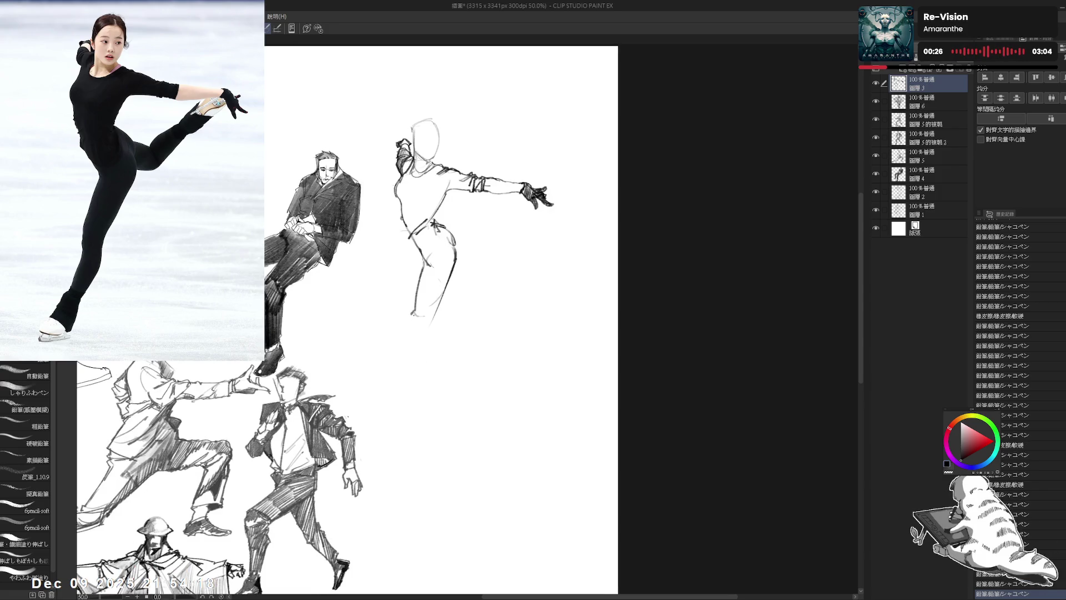
mouse_move(418, 326)
left_mouse_down()
mouse_move(428, 320)
mouse_move(402, 388)
left_mouse_up()
left_click_drag(409, 332, 393, 371)
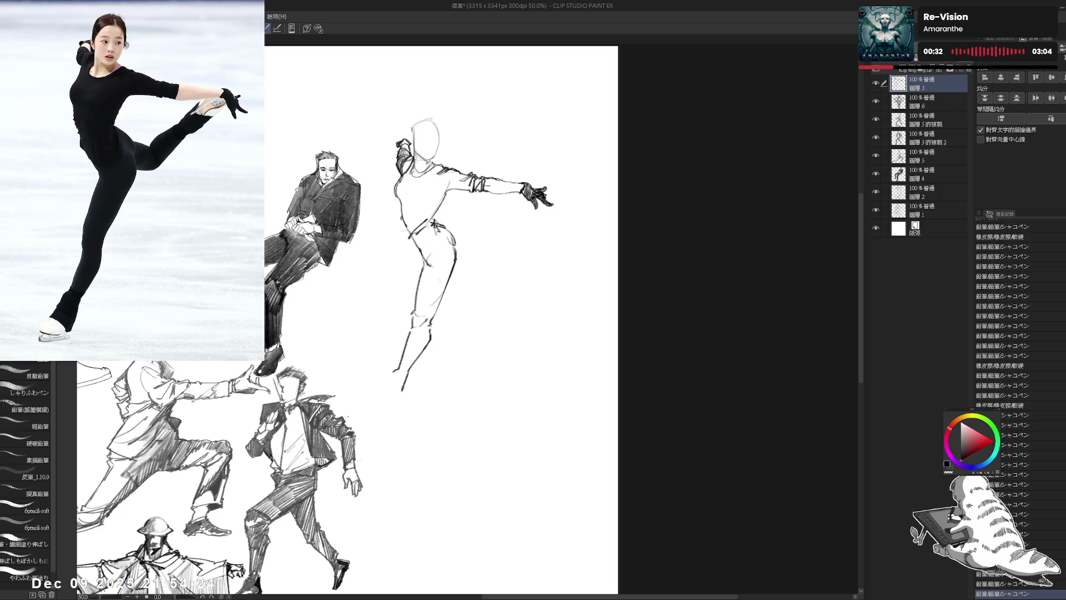
left_click_drag(409, 327, 390, 379)
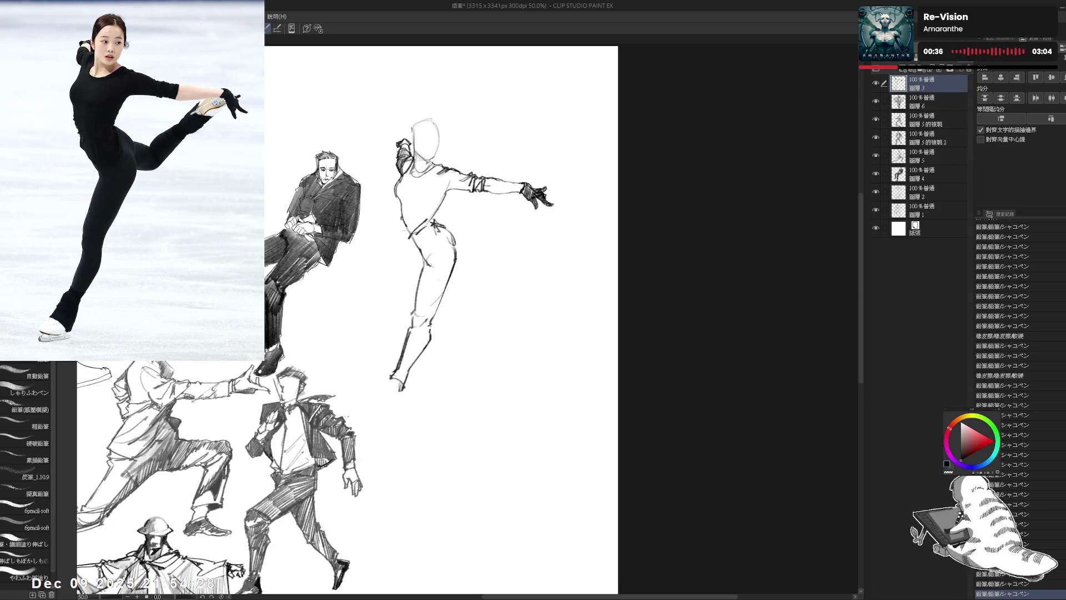
- Draw the skate sole and heel, then begin the raised leg off the hip
scroll(393, 354, "down", 1)
mouse_move(392, 365)
left_mouse_down()
mouse_move(404, 373)
mouse_move(382, 382)
mouse_move(404, 385)
mouse_move(407, 374)
mouse_move(401, 366)
mouse_move(384, 387)
mouse_move(395, 386)
left_mouse_up()
key("e")
key("p")
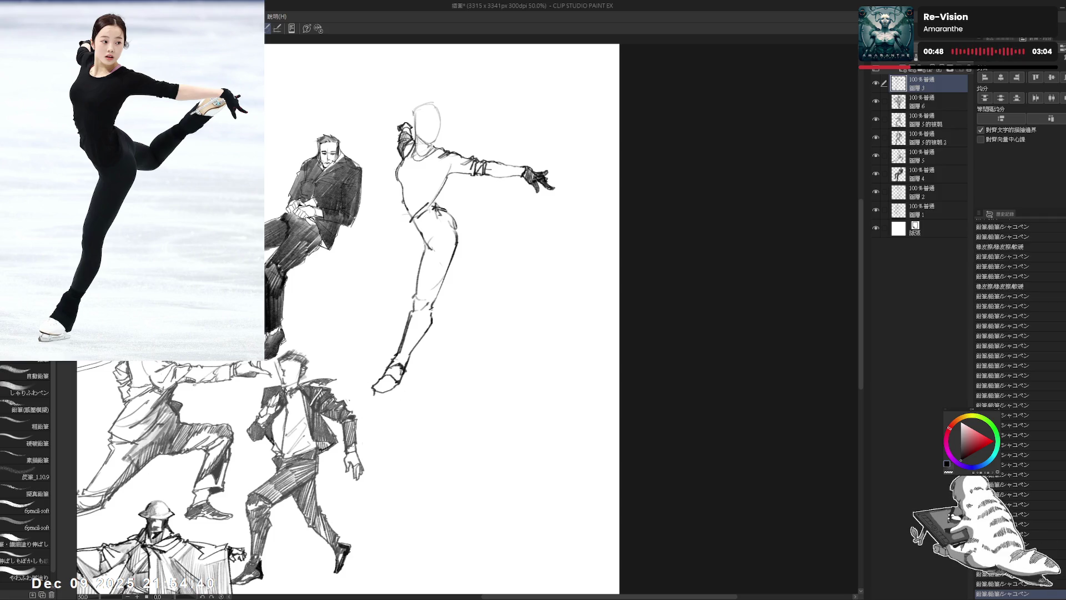
left_click_drag(370, 398, 396, 390)
left_click_drag(444, 277, 424, 316)
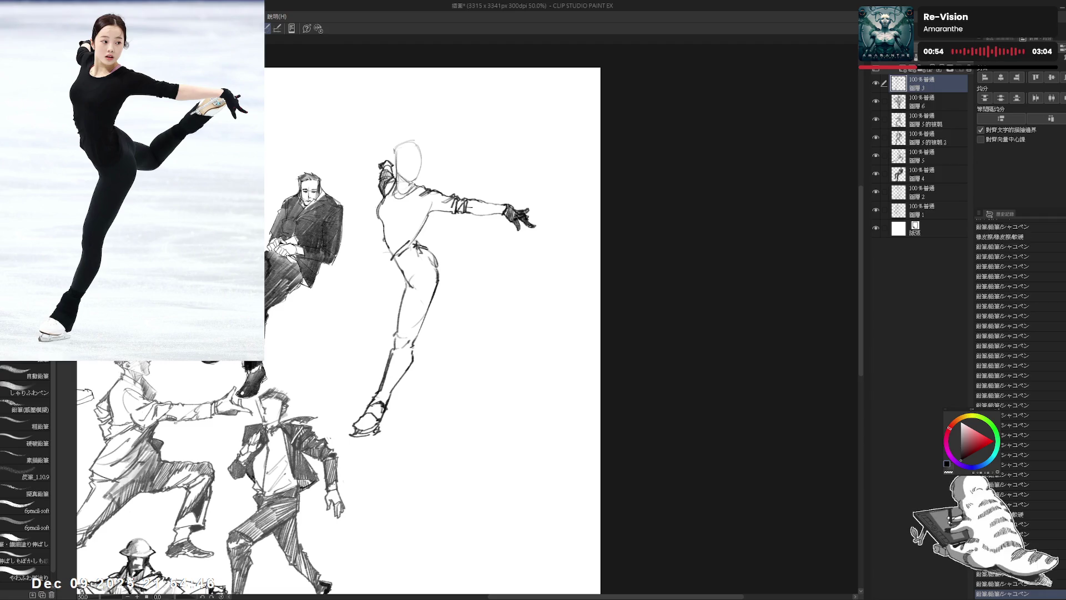
left_click_drag(444, 278, 438, 298)
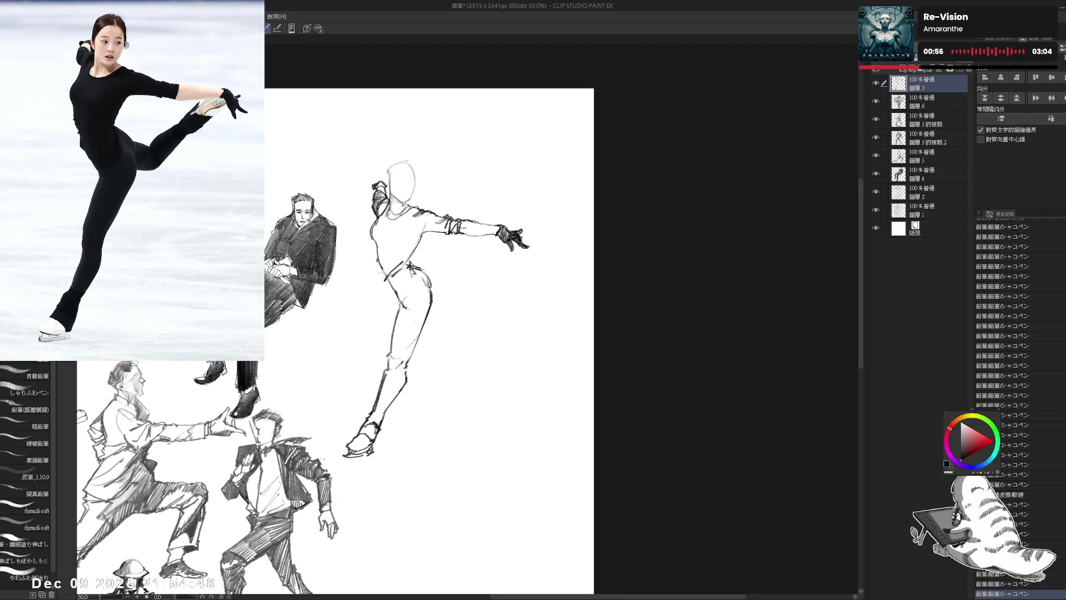
left_click_drag(425, 273, 460, 300)
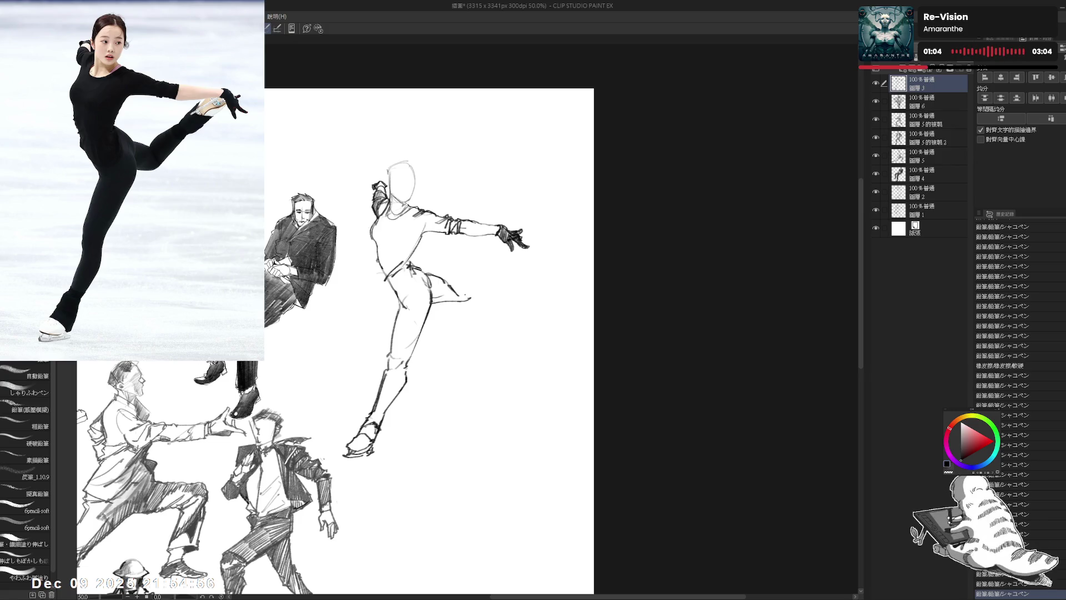
- Redraw the raised back leg with several pencil strokes along its length
left_click_drag(430, 257, 424, 261)
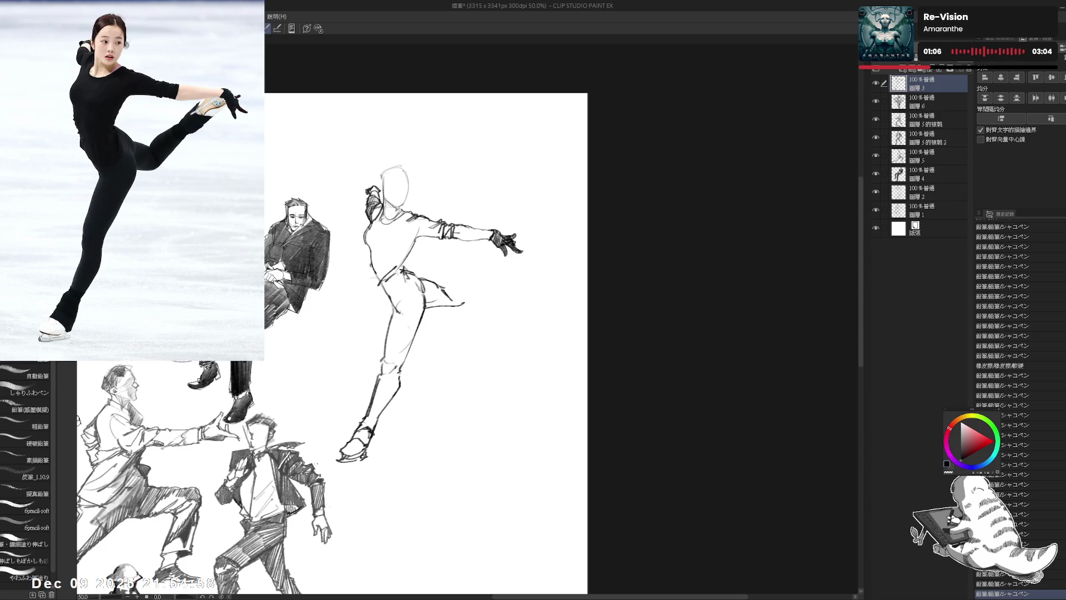
mouse_move(443, 288)
left_mouse_down()
mouse_move(470, 269)
mouse_move(457, 298)
left_mouse_up()
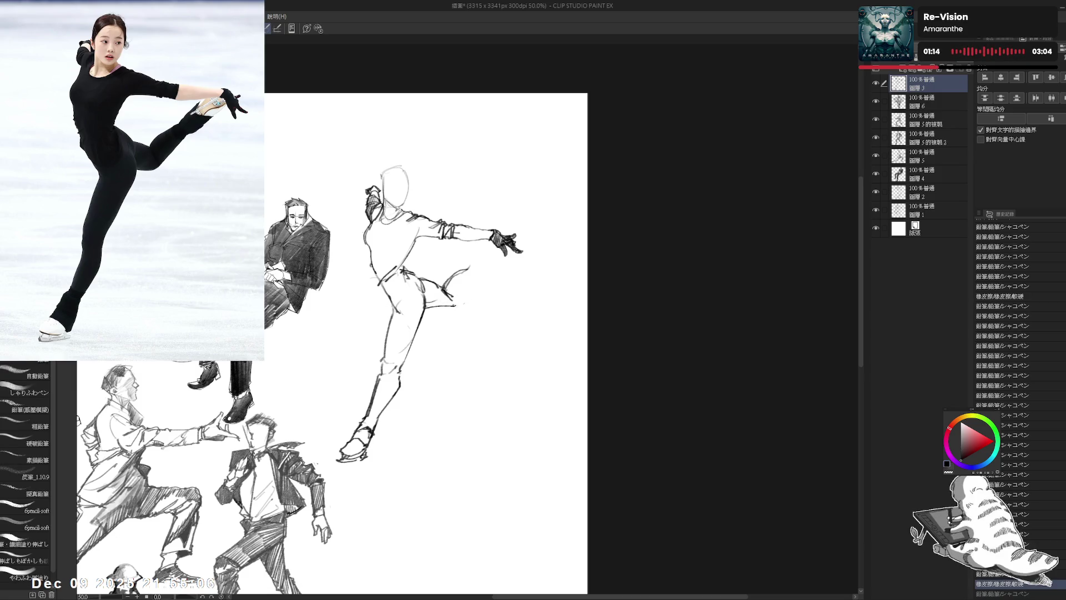
left_click_drag(457, 298, 478, 271)
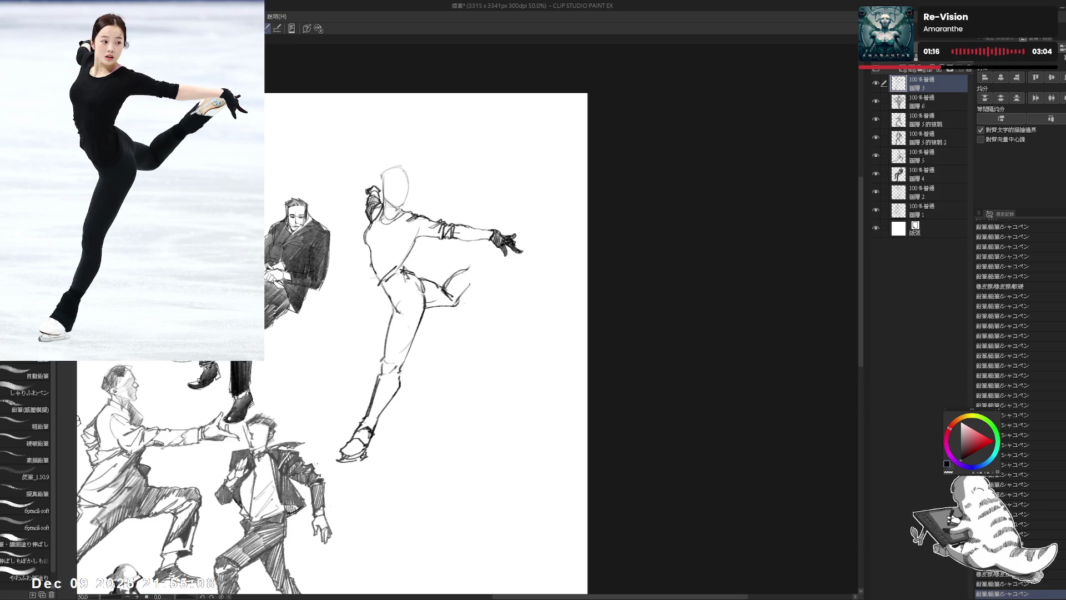
left_click(458, 251)
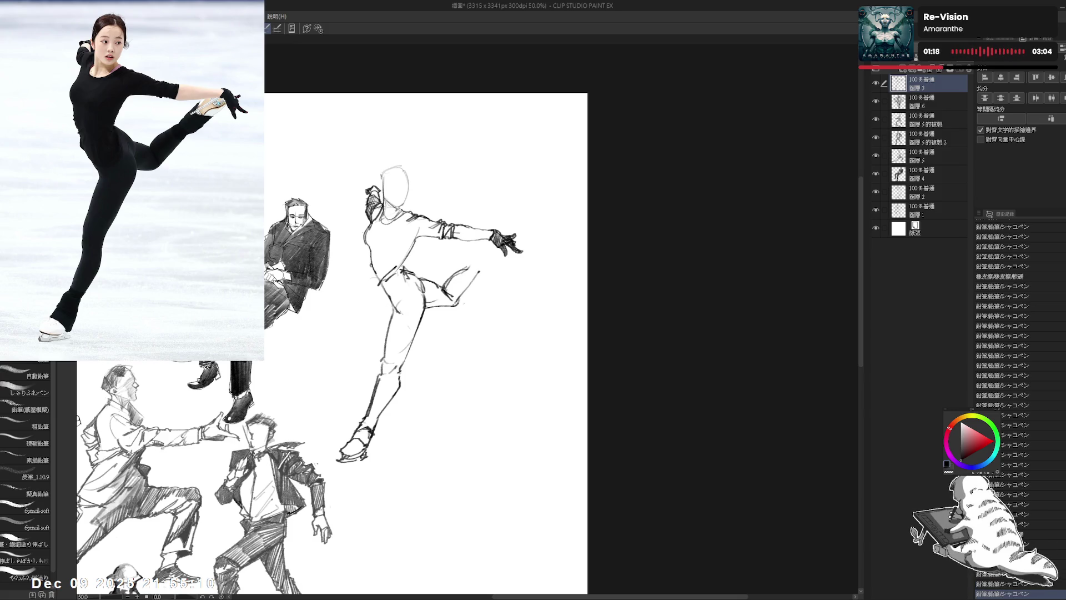
left_click_drag(465, 272, 477, 265)
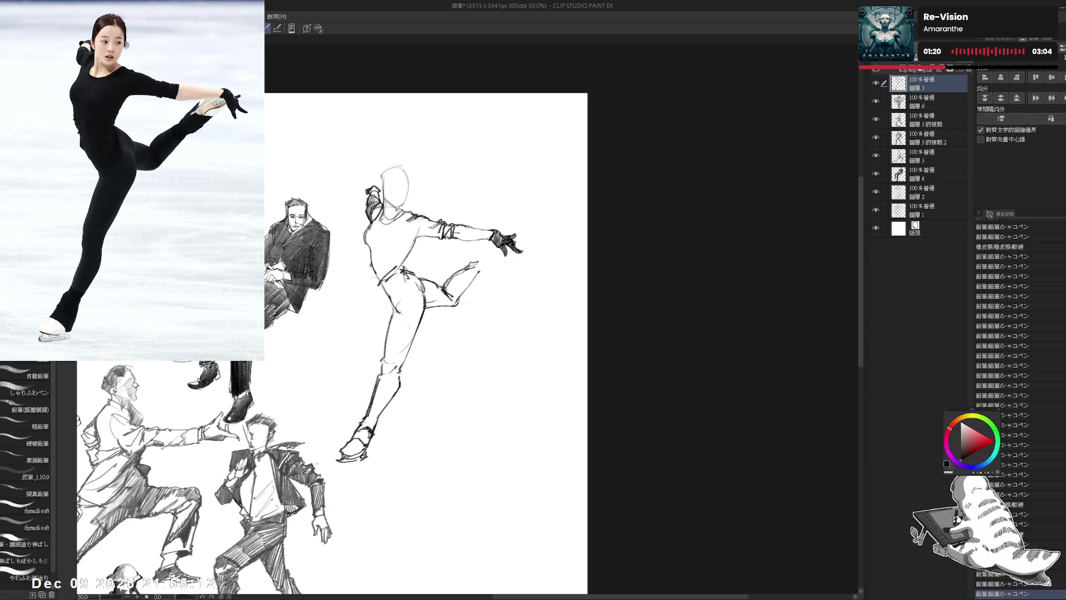
left_click_drag(422, 333, 416, 342)
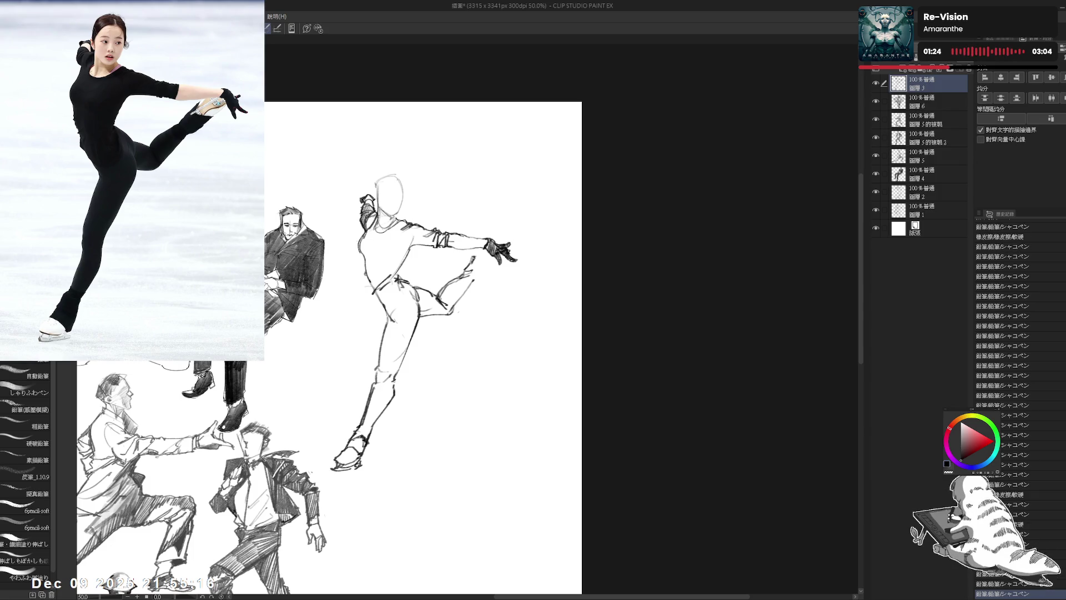
- Refine the raised foot and erase stray lines around the raised leg
left_click_drag(471, 276, 481, 282)
left_click_drag(422, 333, 415, 343)
left_click_drag(473, 278, 480, 286)
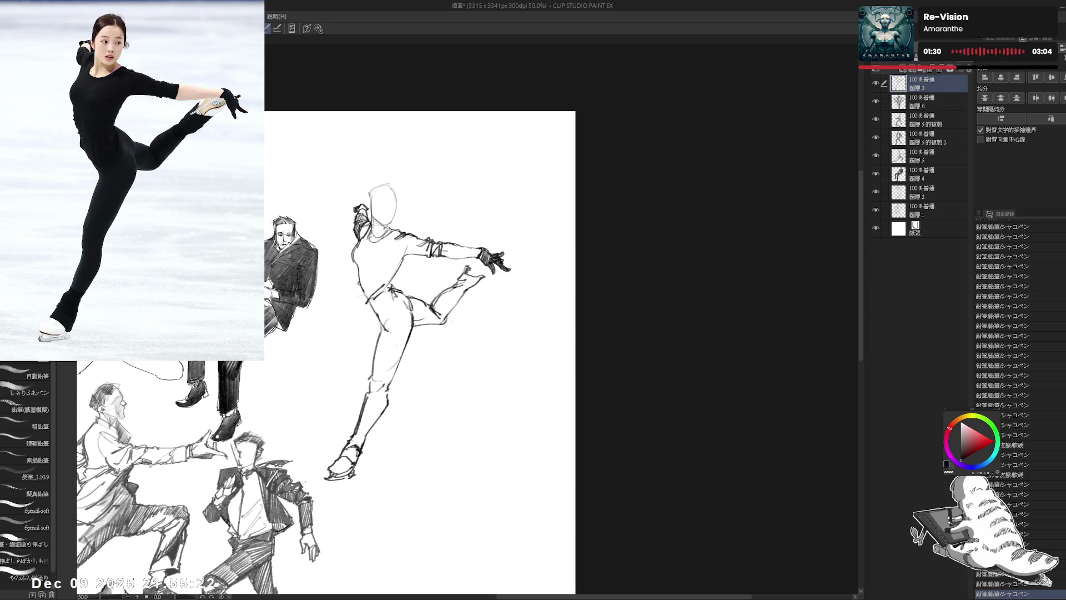
mouse_move(472, 276)
left_mouse_down()
mouse_move(480, 283)
mouse_move(484, 264)
left_mouse_up()
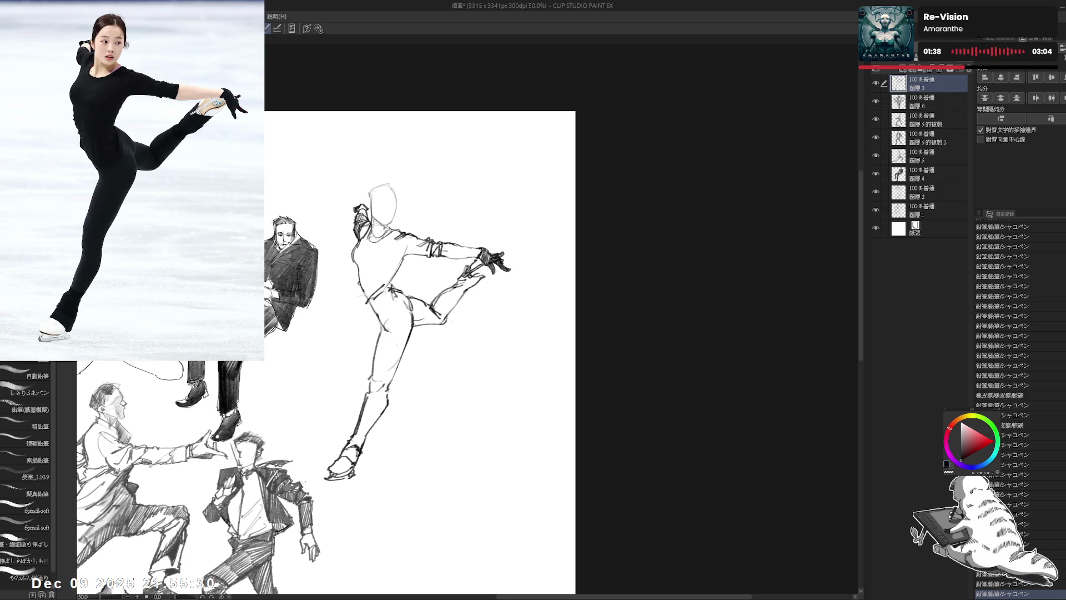
left_click_drag(471, 265, 487, 279)
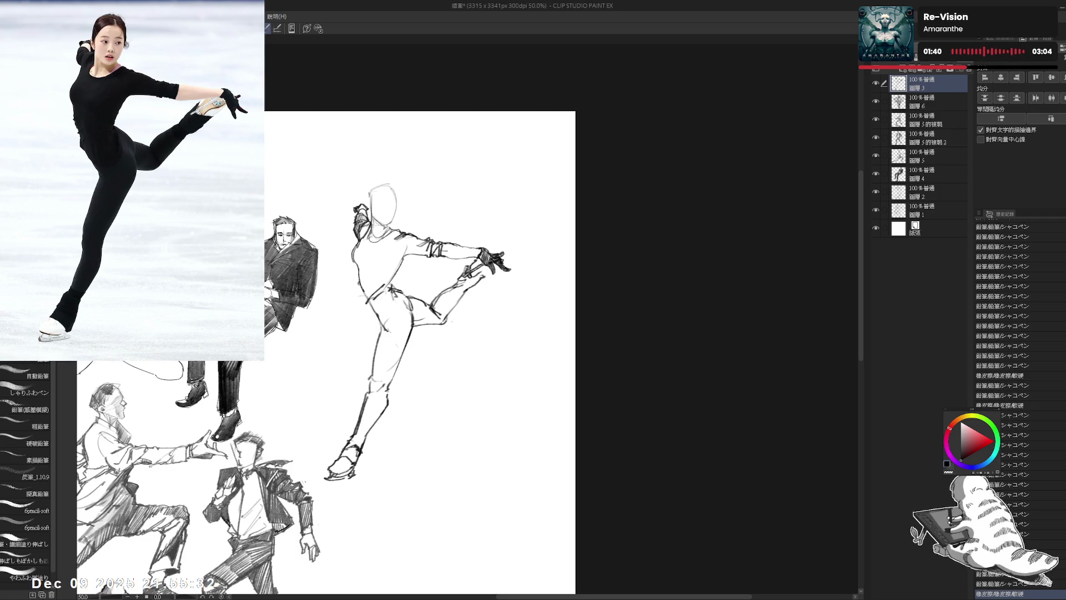
scroll(326, 350, "down", 1)
key("e")
key("p")
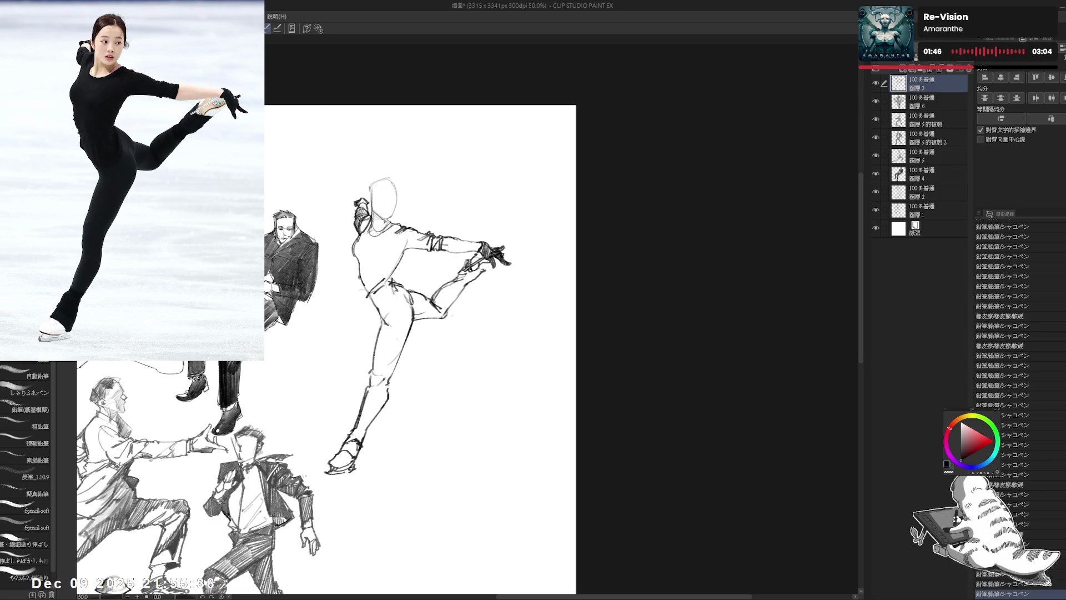
left_click_drag(480, 267, 490, 272)
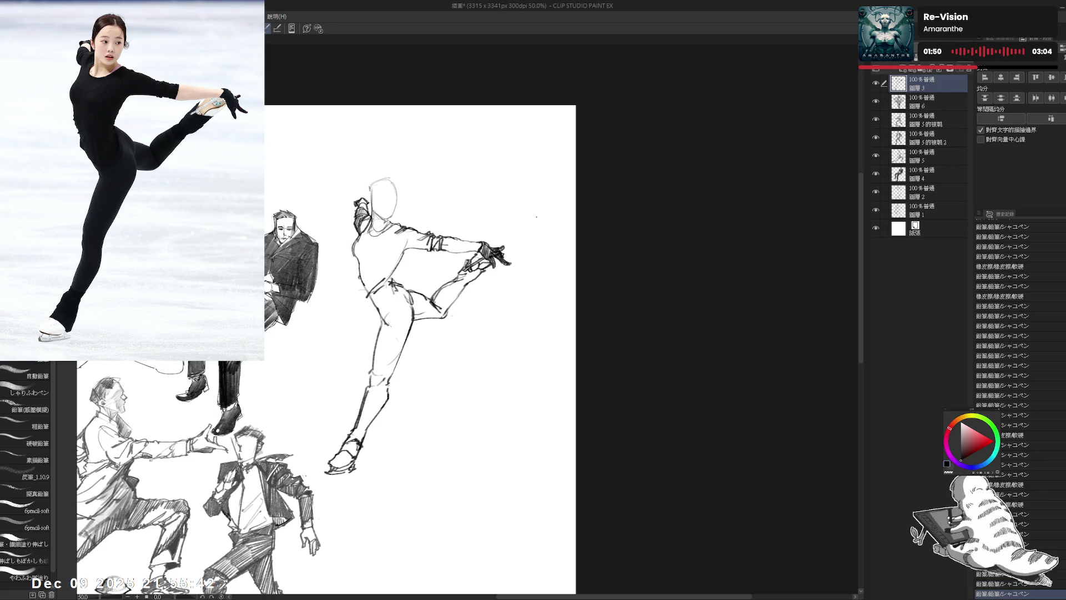
left_click_drag(521, 209, 529, 191)
scroll(530, 191, "down", 2)
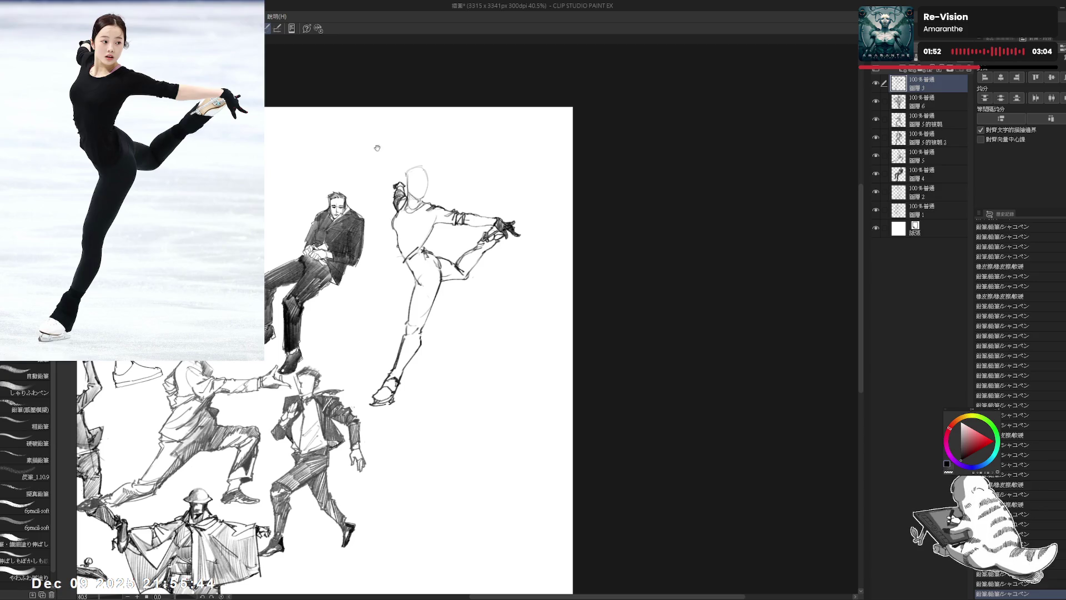
- Zoom out and redo the short pencil strokes around the skater's head
left_click_drag(373, 147, 412, 187)
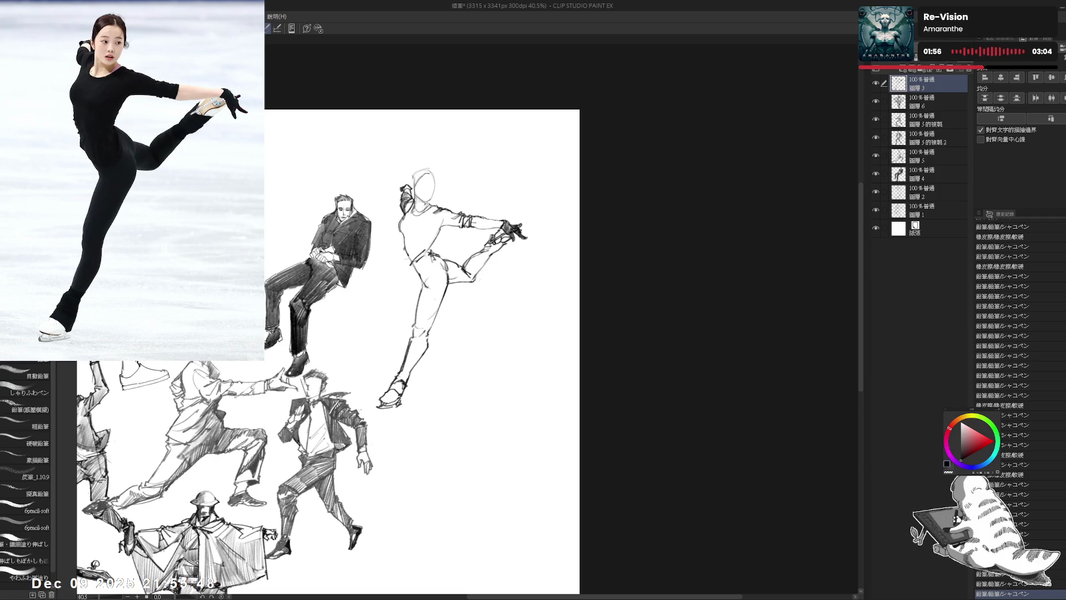
left_click_drag(412, 178, 419, 170)
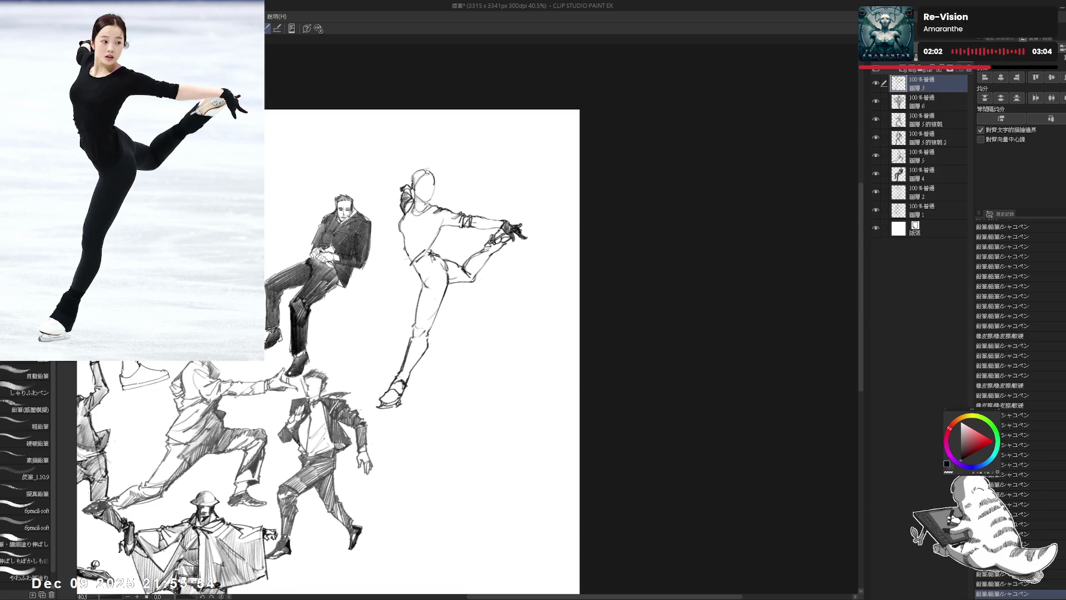
key("ctrl+z")
mouse_move(428, 171)
left_mouse_down()
mouse_move(439, 194)
mouse_move(424, 188)
left_mouse_up()
left_click_drag(444, 278, 448, 286)
scroll(416, 170, "up", 1)
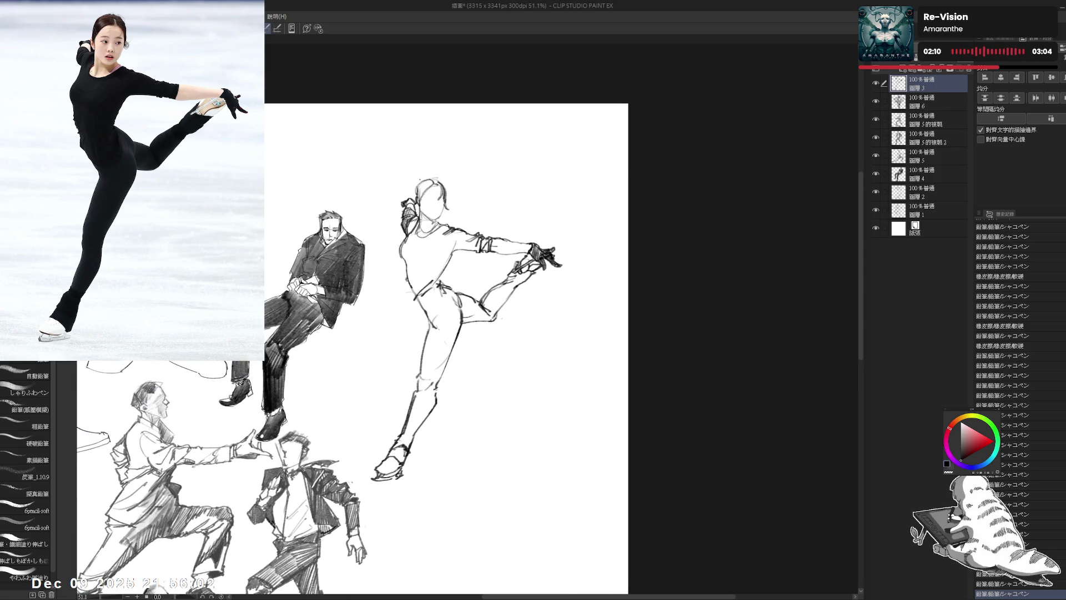
mouse_move(415, 194)
left_mouse_down()
mouse_move(418, 202)
mouse_move(436, 178)
left_mouse_up()
- Add small face marks and sketch the hair on the skater's head
left_click(429, 208)
left_click(429, 207)
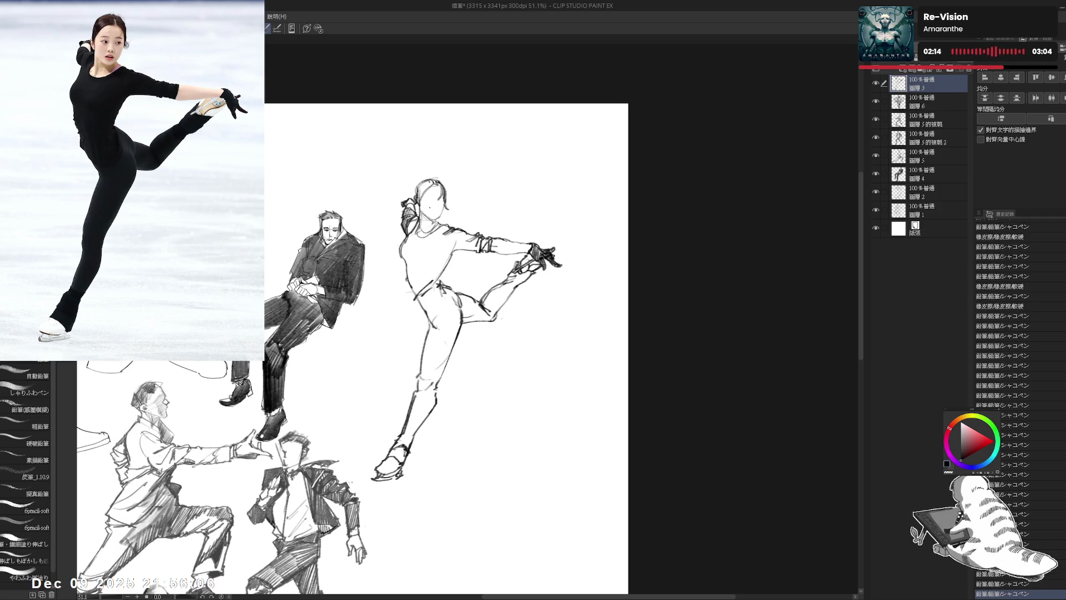
left_click_drag(437, 185, 439, 214)
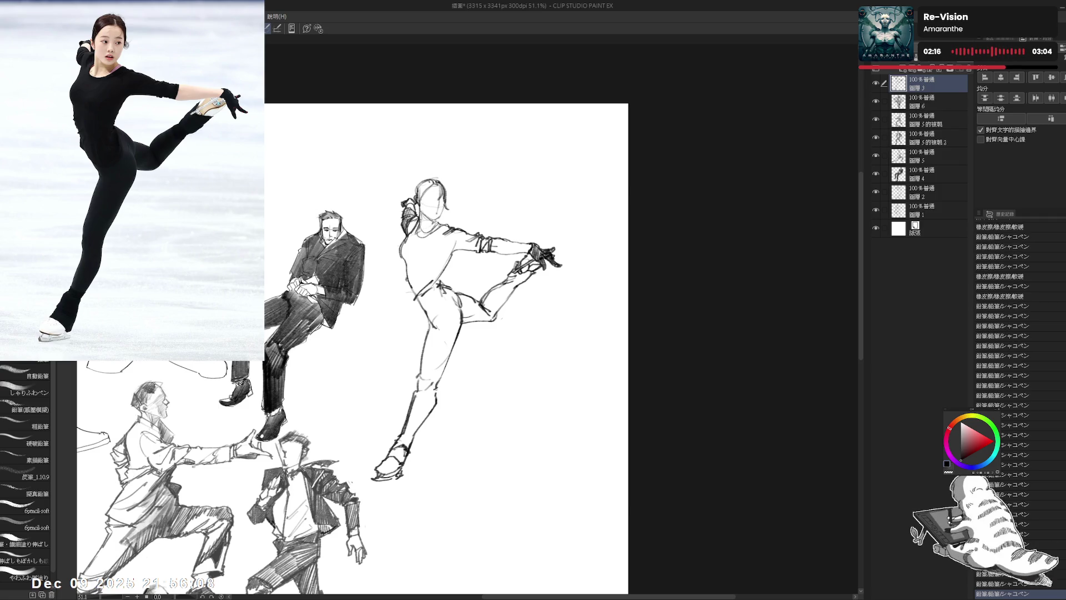
left_click_drag(442, 250, 444, 237)
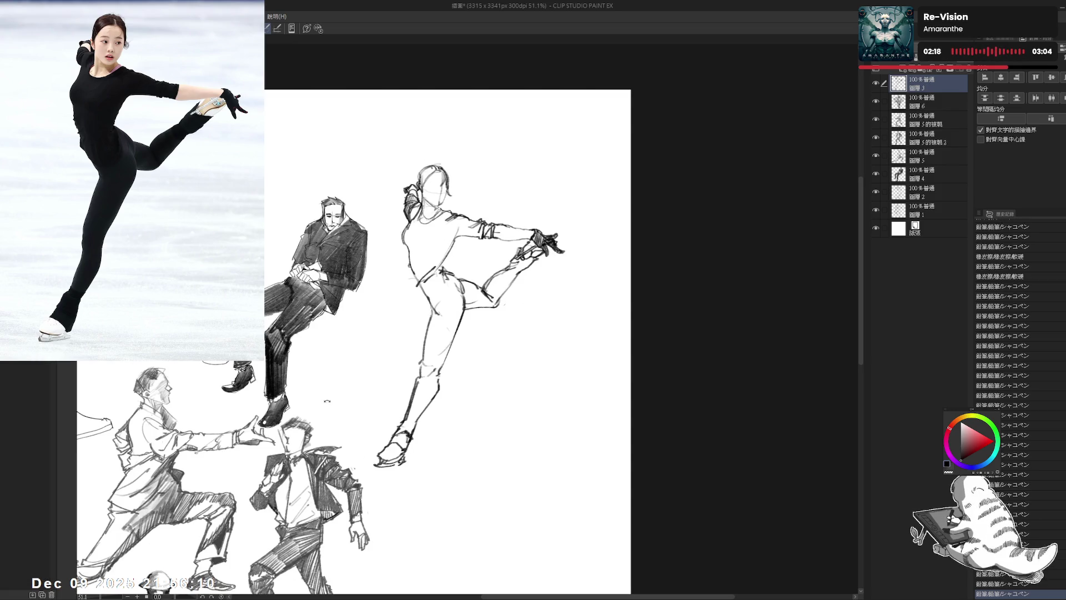
left_click_drag(483, 126, 500, 138)
left_click_drag(400, 211, 409, 247)
key("ctrl+z")
- Hatch and darken shading across the skater's chest and shoulder
mouse_move(412, 245)
left_mouse_down()
mouse_move(407, 270)
mouse_move(397, 260)
left_mouse_up()
key("e")
key("p")
left_click_drag(420, 224, 412, 275)
key("ctrl+z")
key("ctrl+z")
left_click_drag(419, 250, 414, 278)
mouse_move(425, 266)
left_mouse_down()
mouse_move(415, 286)
mouse_move(429, 282)
left_mouse_up()
left_click_drag(449, 239, 433, 277)
left_click_drag(448, 247, 441, 264)
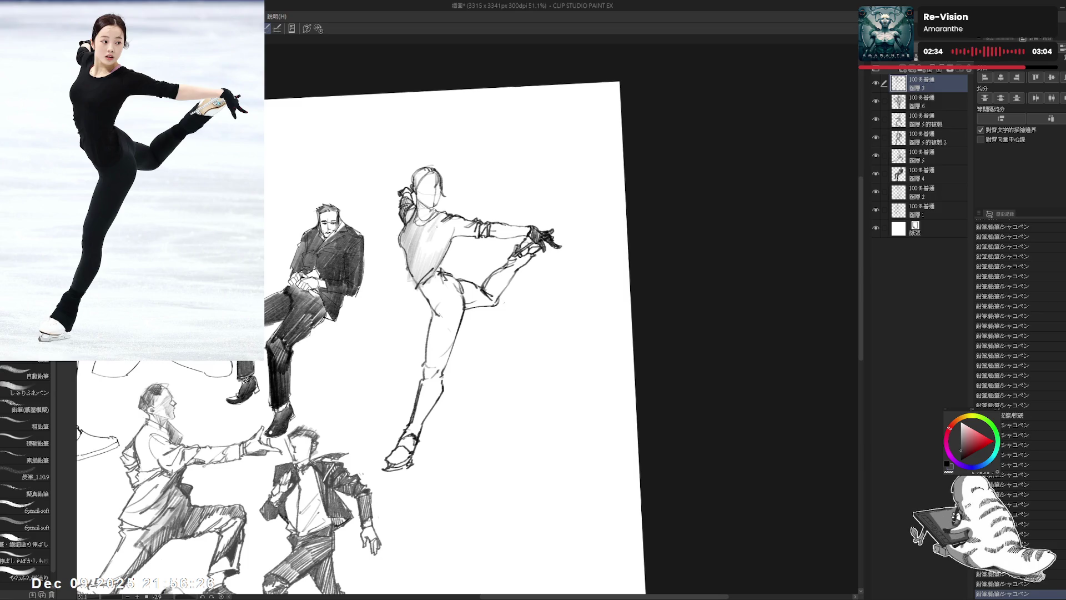
left_click_drag(433, 219, 427, 237)
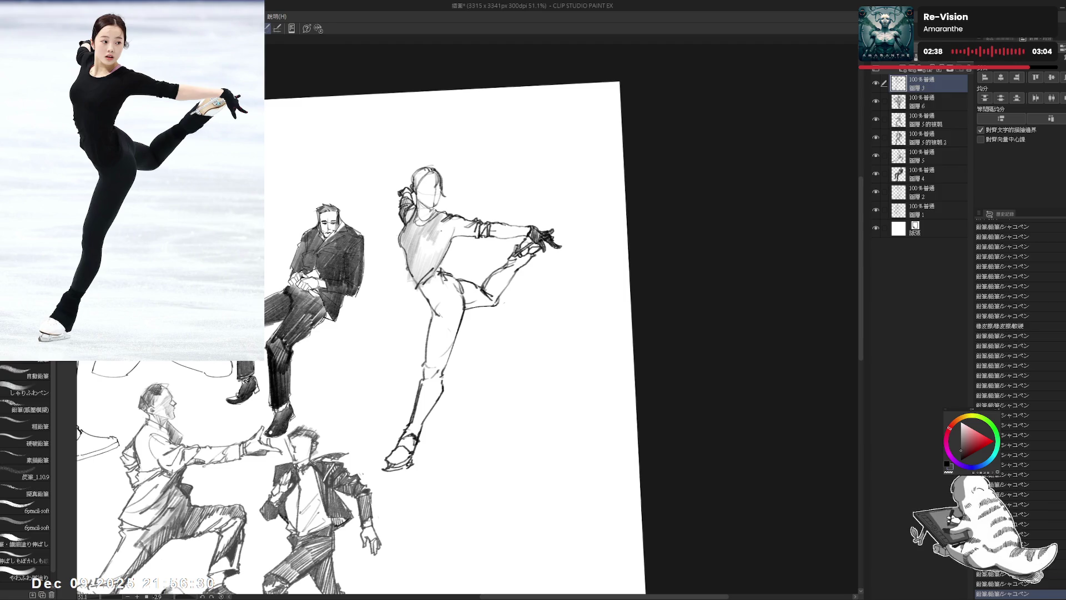
mouse_move(446, 237)
left_mouse_down()
mouse_move(441, 251)
mouse_move(418, 249)
mouse_move(455, 238)
left_mouse_up()
- Lighten the torso shading and clean up stray strokes, straightening the view again
key("e")
key("p")
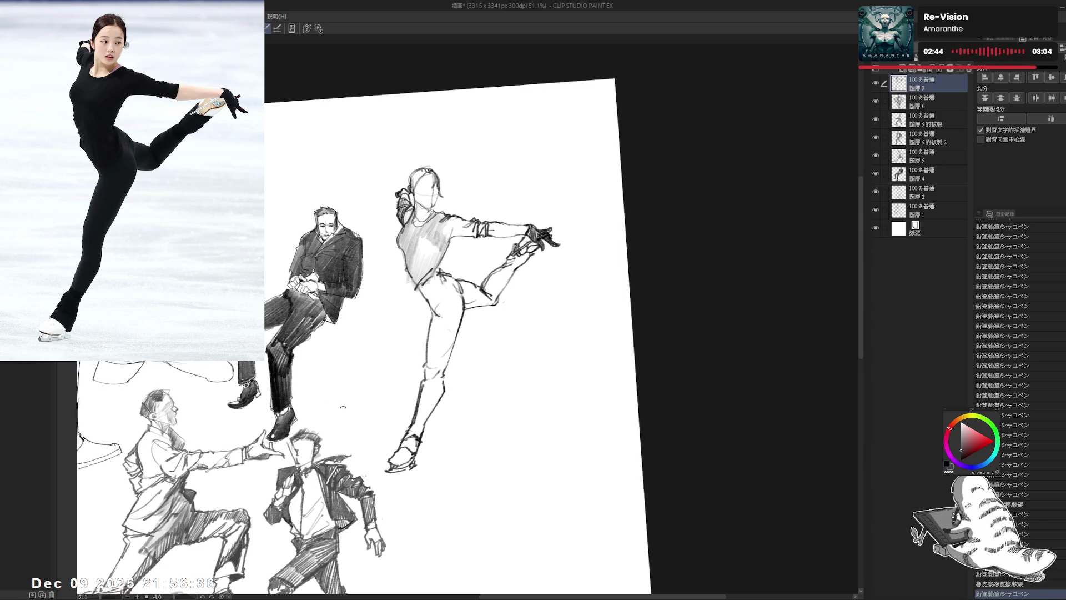
left_click_drag(444, 277, 406, 311)
key("e")
key("p")
left_click_drag(418, 269, 421, 252)
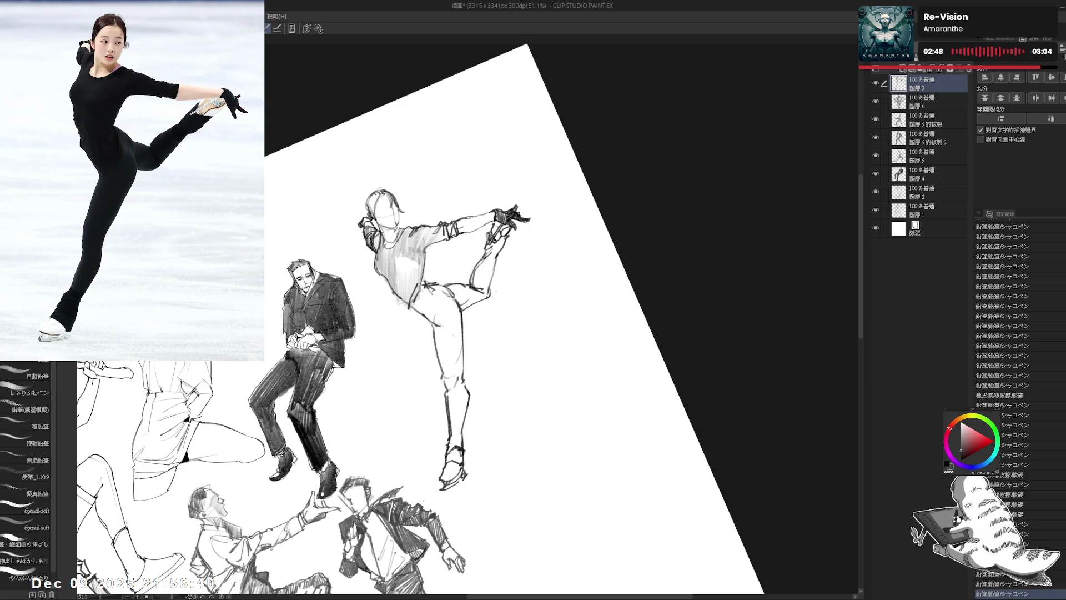
key("ctrl+at")
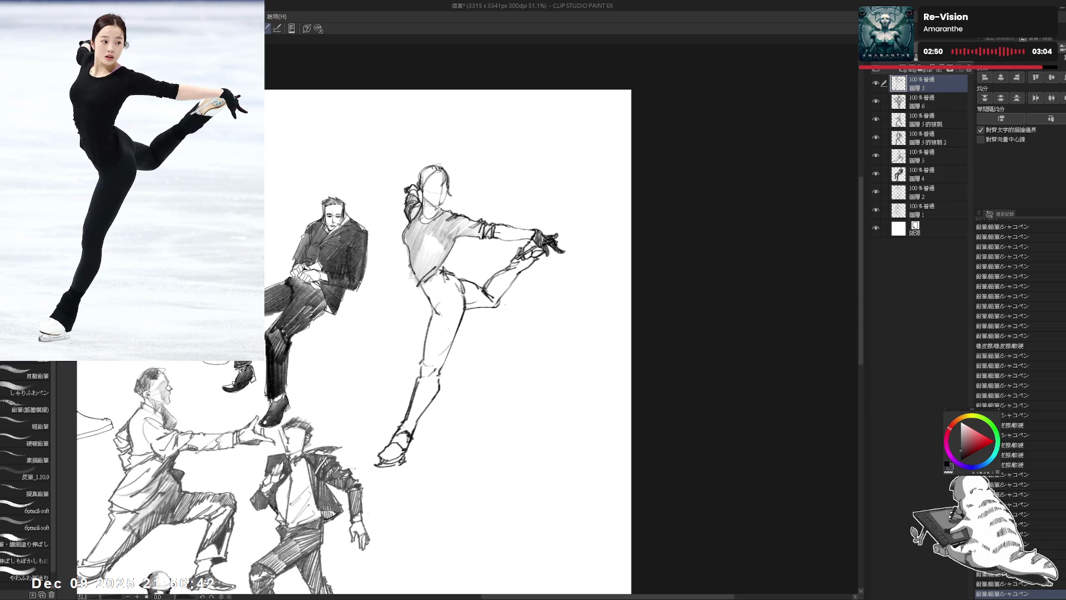
left_click_drag(428, 280, 428, 302)
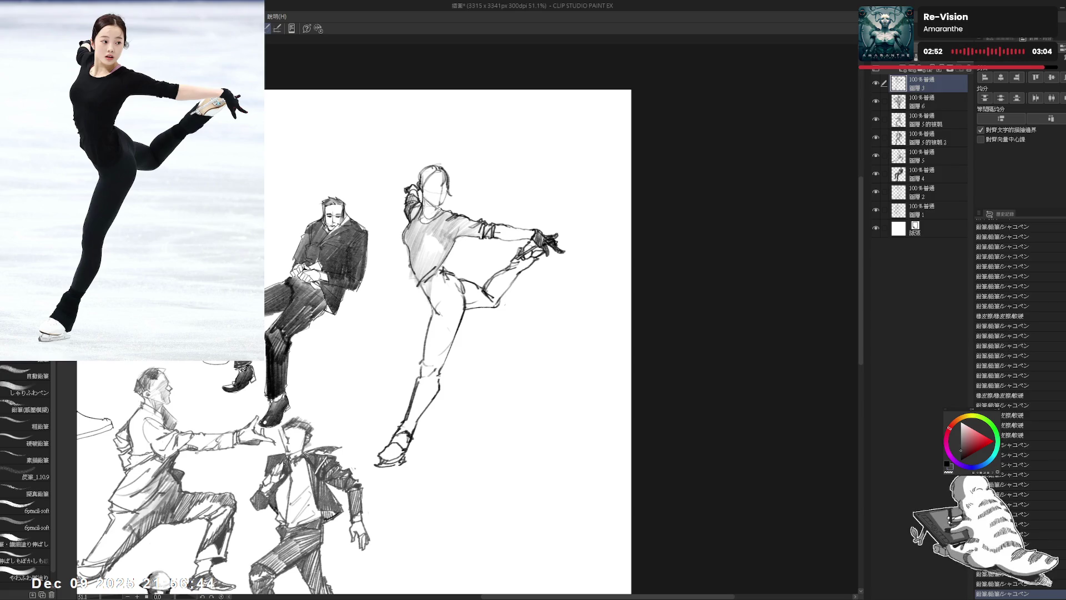
- Erase stray marks and hatch shading onto the skater's thigh
left_click_drag(499, 250, 466, 311)
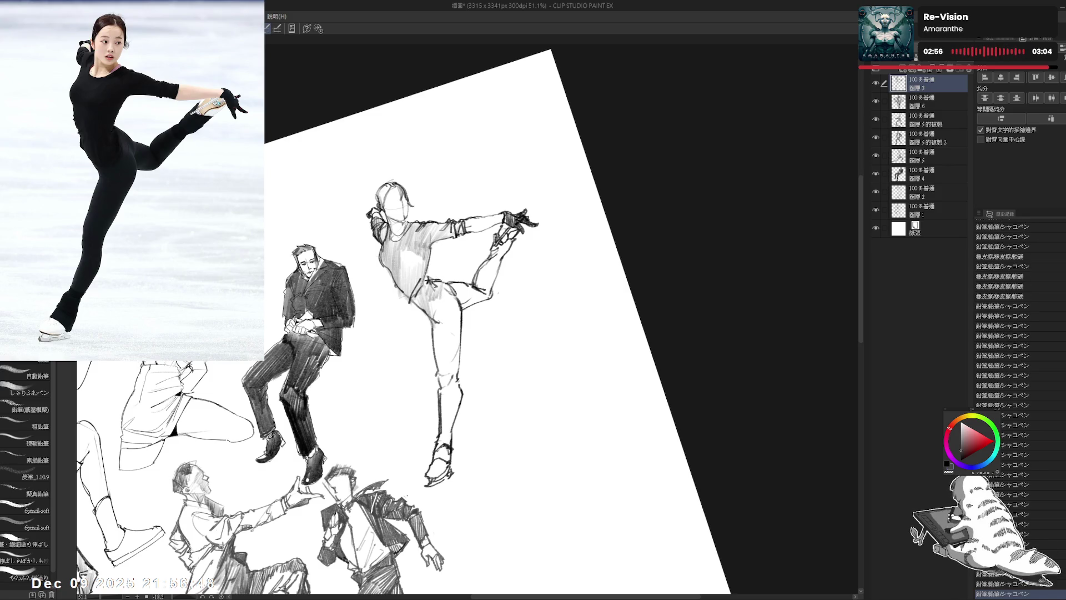
left_click_drag(500, 250, 555, 333)
key("e")
left_click_drag(461, 286, 469, 300)
key("p")
mouse_move(500, 250)
left_mouse_down()
mouse_move(478, 311)
mouse_move(500, 245)
left_mouse_up()
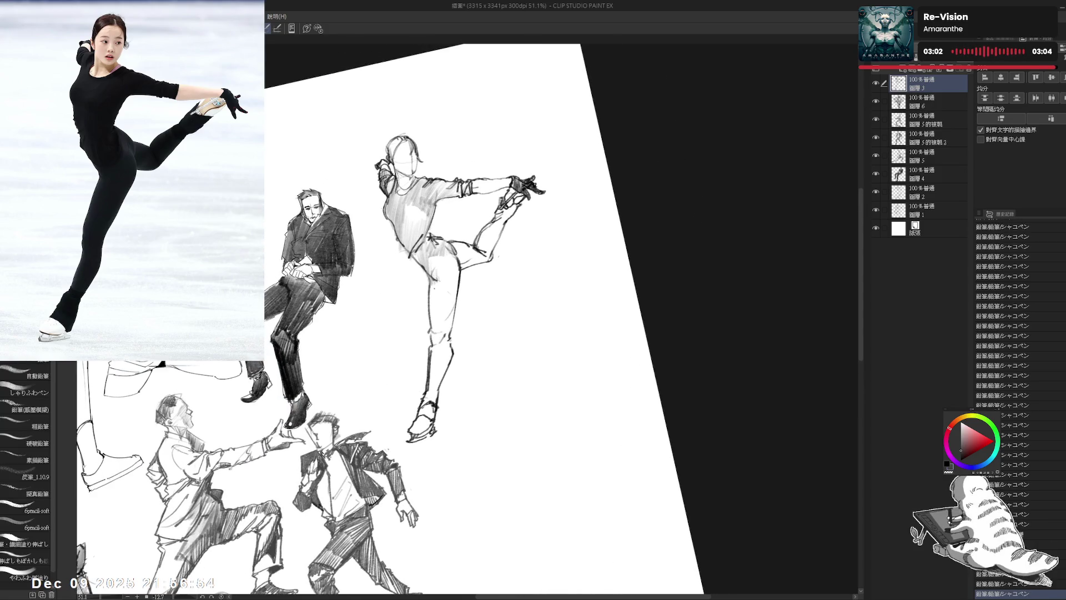
left_click_drag(431, 286, 433, 314)
mouse_move(452, 272)
left_mouse_down()
mouse_move(447, 317)
mouse_move(427, 322)
mouse_move(433, 314)
mouse_move(434, 356)
left_mouse_up()
key("e")
key("p")
- Hatch shading down the skater's lower leg and shin
left_click_drag(445, 323, 443, 359)
left_click_drag(443, 341, 431, 375)
left_click_drag(433, 375, 430, 399)
left_click_drag(446, 361, 435, 396)
mouse_move(444, 277)
left_mouse_down()
mouse_move(408, 327)
mouse_move(431, 307)
mouse_move(456, 312)
mouse_move(448, 292)
mouse_move(446, 303)
left_mouse_up()
- Hatch the raised thigh, then zoom out and show the lying-man reference photo
left_click_drag(477, 256, 456, 303)
left_click_drag(489, 250, 473, 271)
left_click_drag(500, 218, 500, 190)
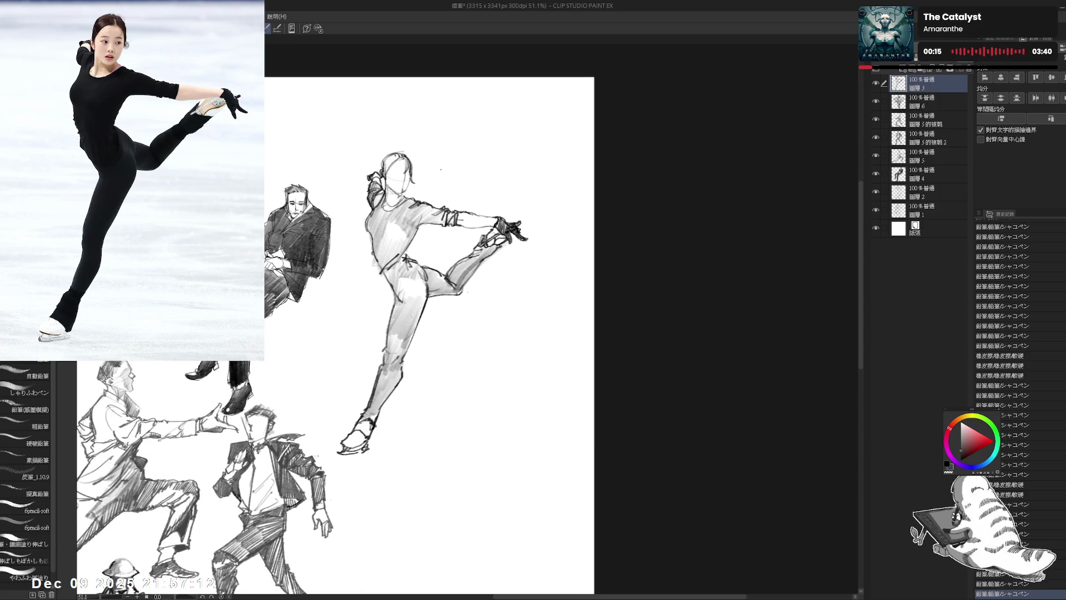
scroll(477, 186, "down", 2)
left_click_drag(438, 322, 485, 298)
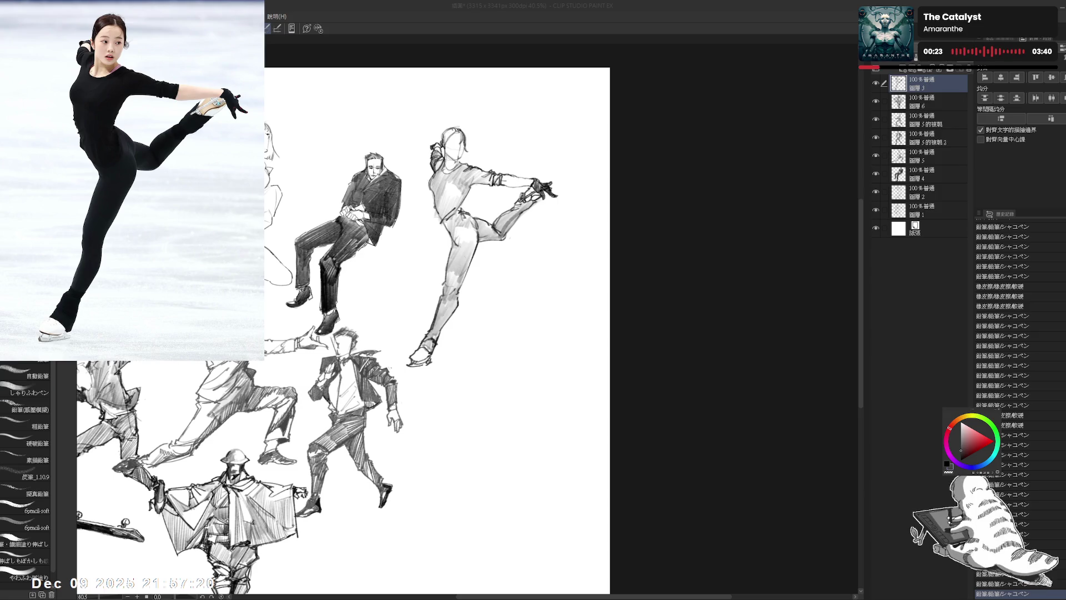
key("Right")
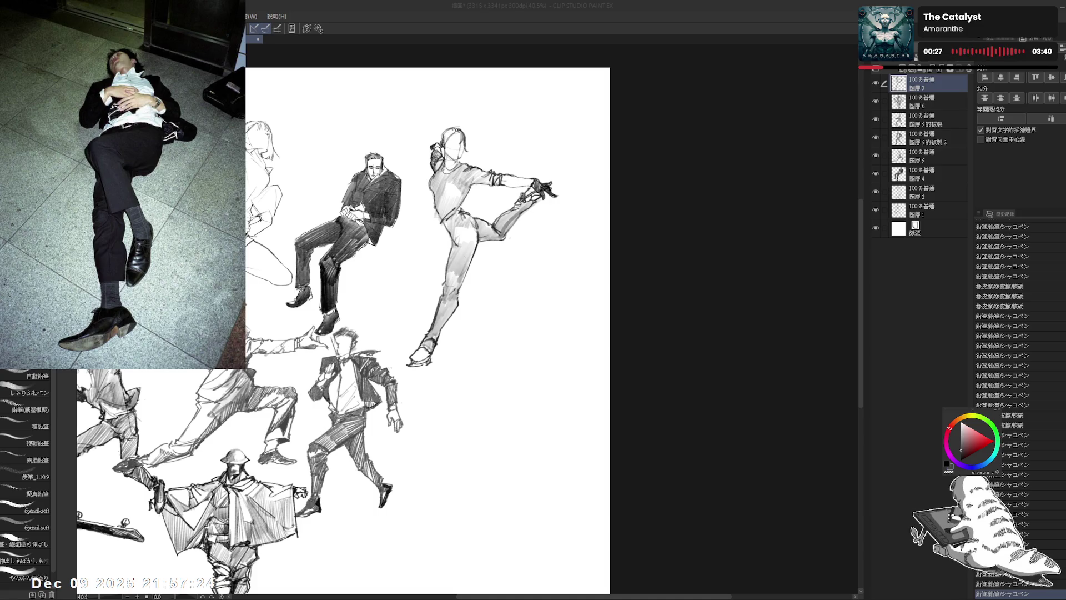
- Add a new empty raster layer and bring the lower sketches into view
left_click(900, 69)
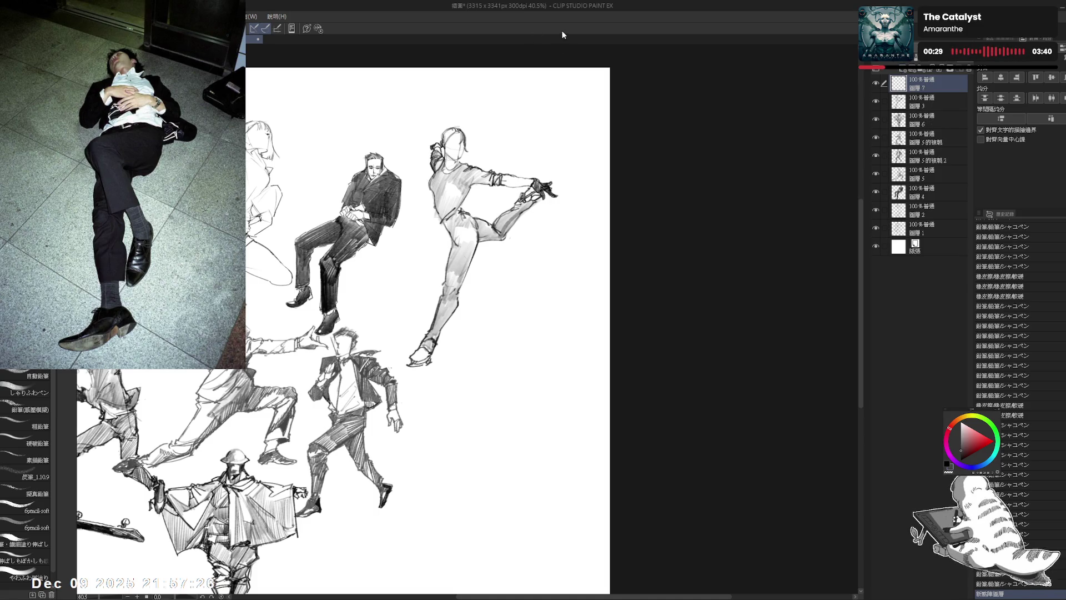
mouse_move(468, 272)
left_mouse_down()
mouse_move(491, 223)
mouse_move(495, 271)
mouse_move(505, 247)
left_mouse_up()
left_click_drag(490, 179, 502, 192)
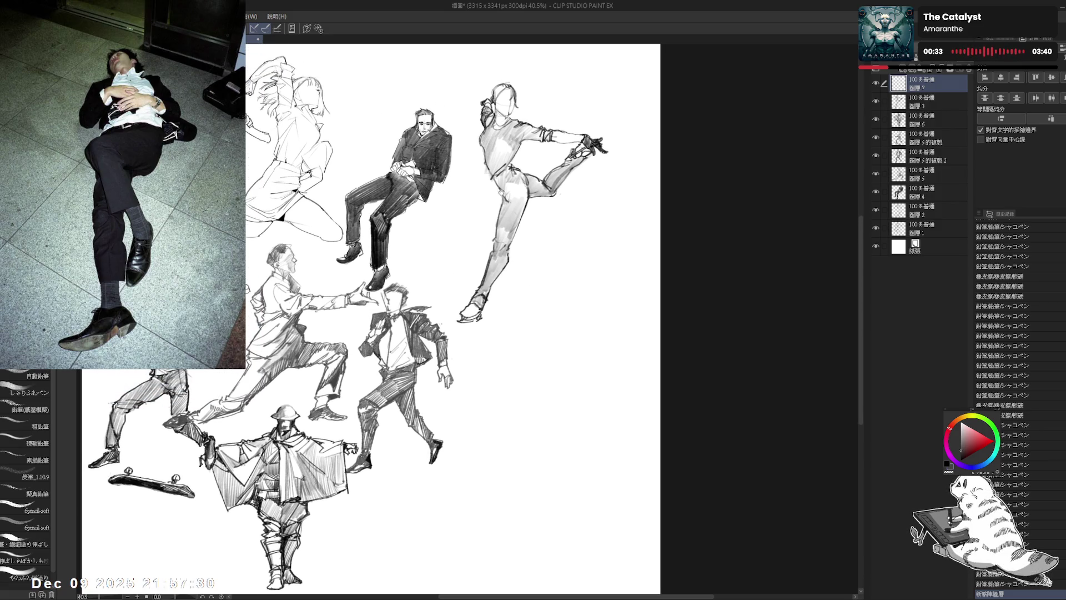
- Free Transform the skater on layer 3 up and left, then reselect the new layer
left_click(913, 102)
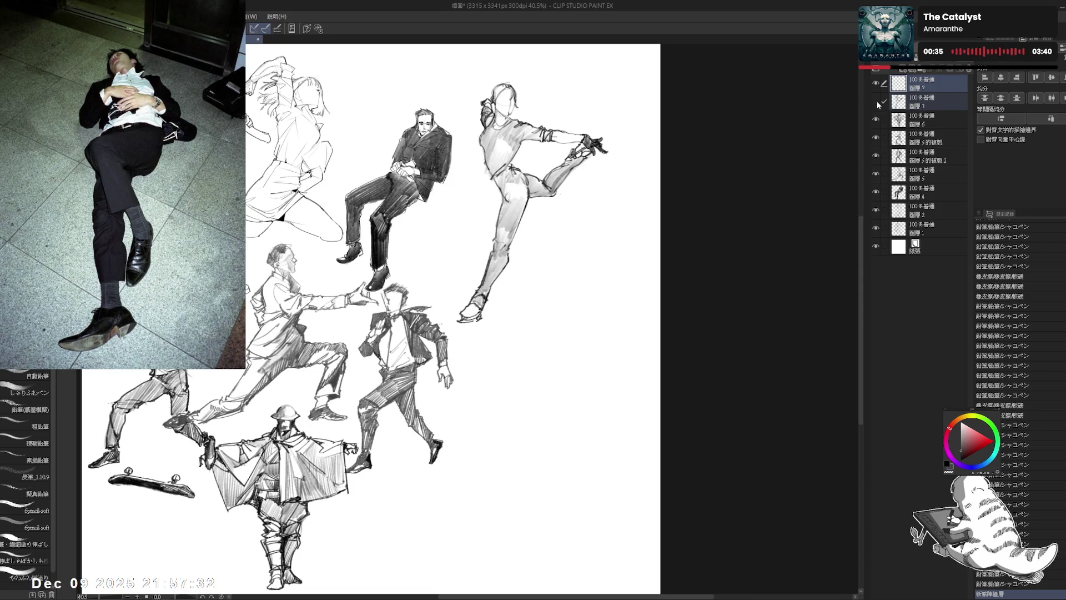
key("ctrl+t")
left_click_drag(509, 186, 481, 150)
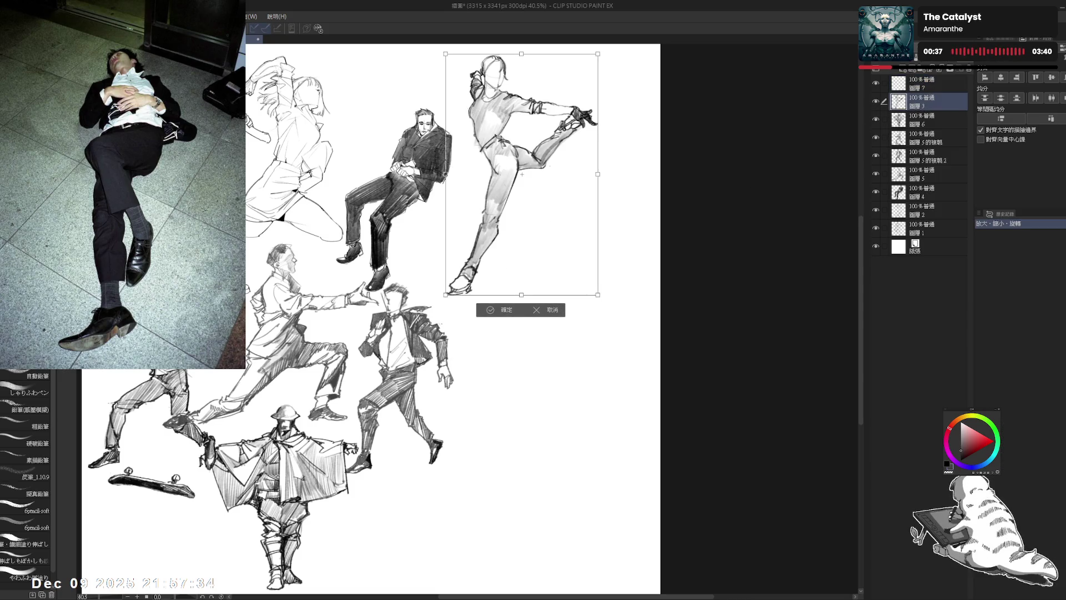
mouse_move(488, 310)
left_mouse_down()
mouse_move(492, 326)
mouse_move(540, 288)
left_mouse_up()
left_click(492, 322)
key("alt+bracketright")
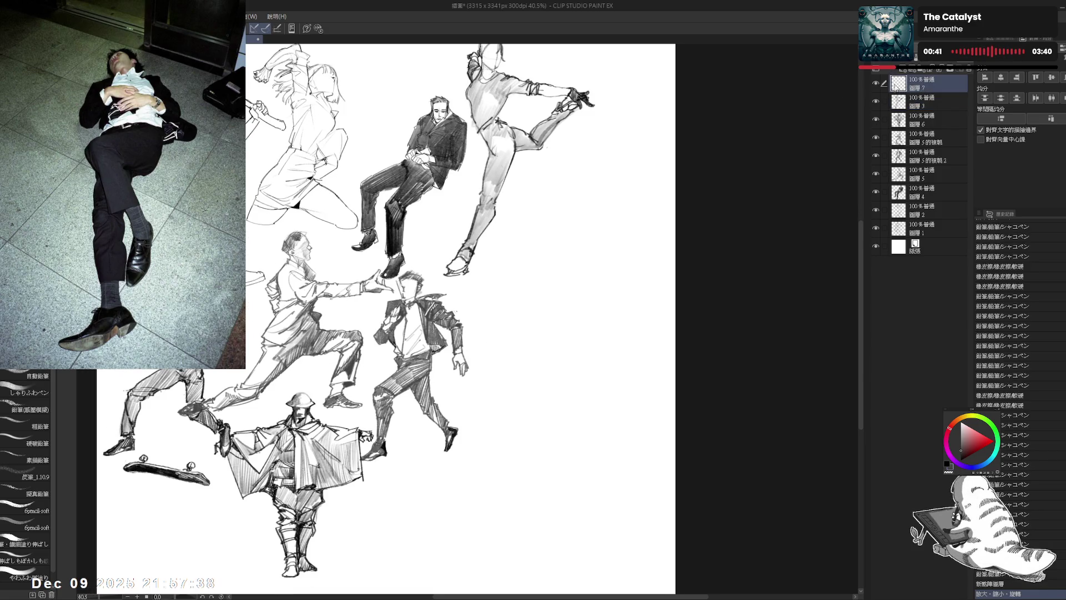
left_click_drag(549, 238, 548, 220)
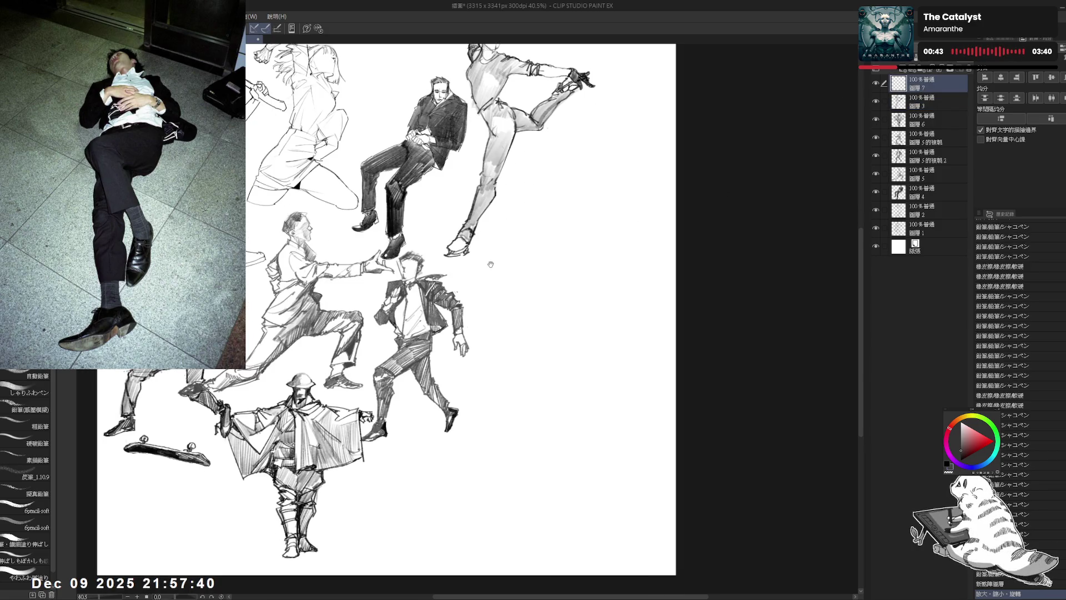
- Zoom in beside the skates and draw the first strokes of the lying man's head
left_click_drag(494, 246, 508, 227)
left_click(507, 233)
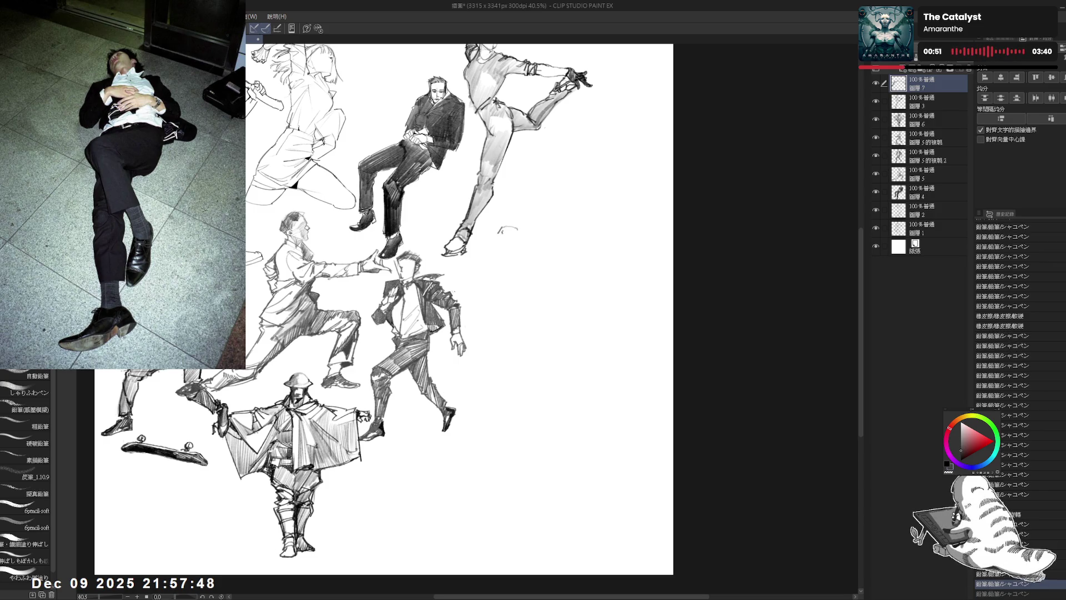
left_click(504, 243)
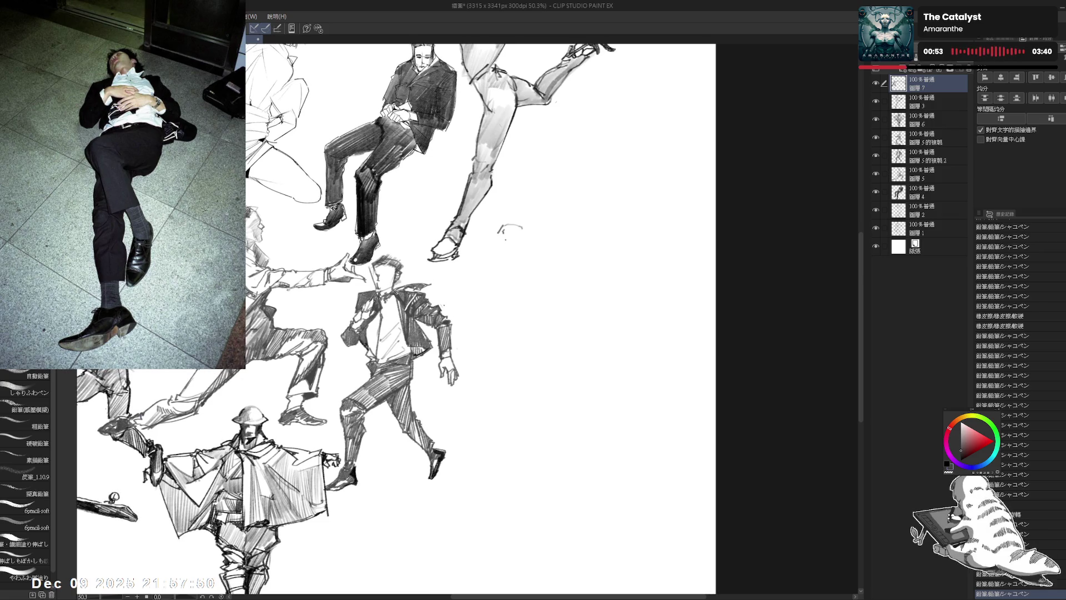
left_click(504, 248)
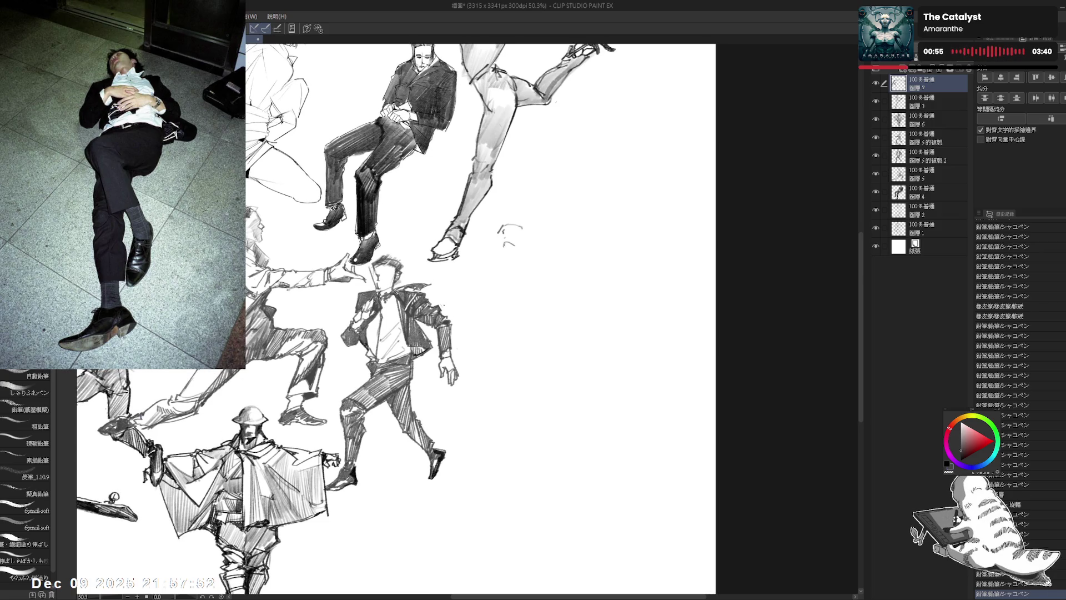
mouse_move(499, 231)
left_mouse_down()
mouse_move(500, 245)
mouse_move(520, 247)
mouse_move(527, 236)
mouse_move(489, 254)
left_mouse_up()
key("e")
key("p")
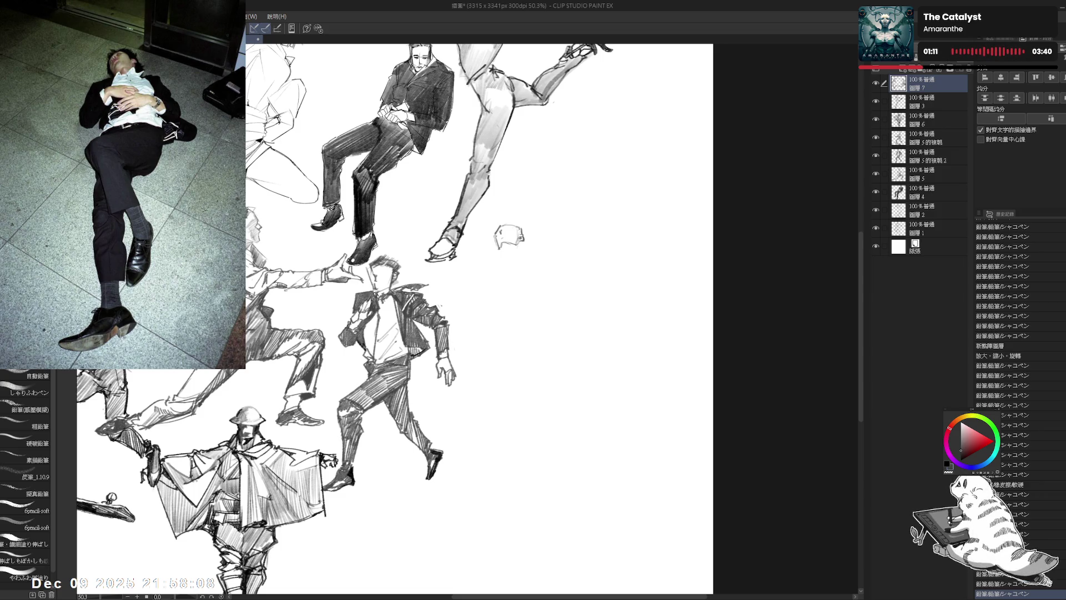
- Refine the head and add neck and shoulder lines using undo and redo
key("ctrl+z")
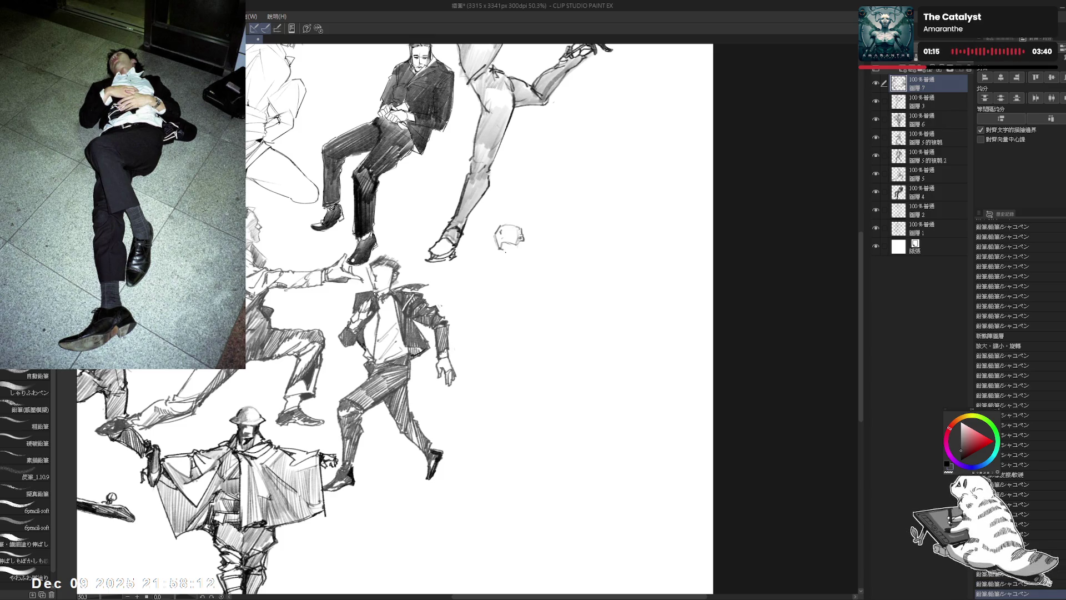
left_click_drag(508, 257, 506, 252)
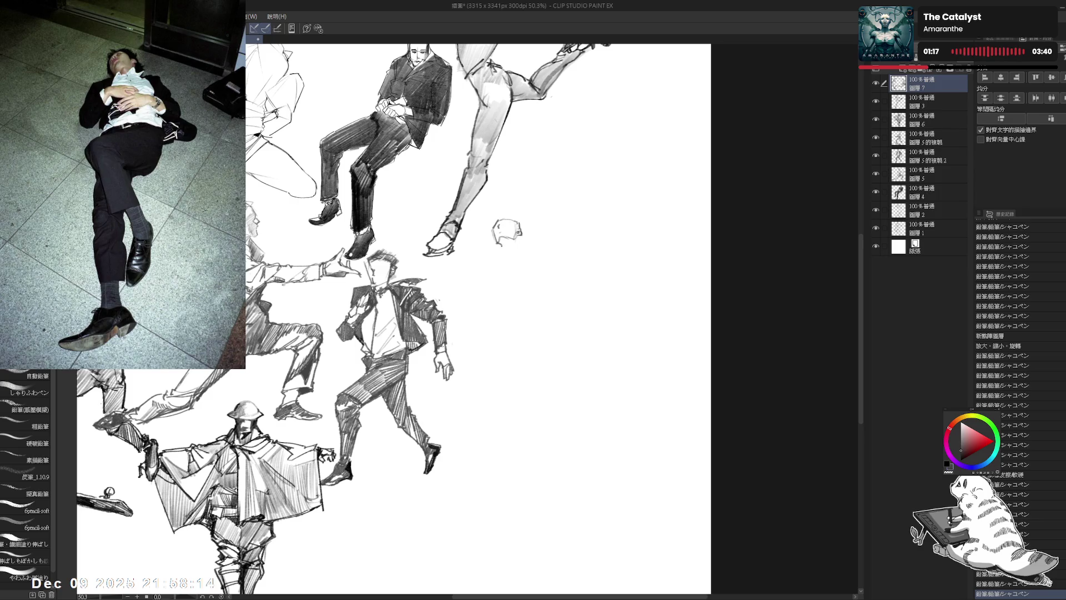
key("ctrl+y")
key("ctrl+y")
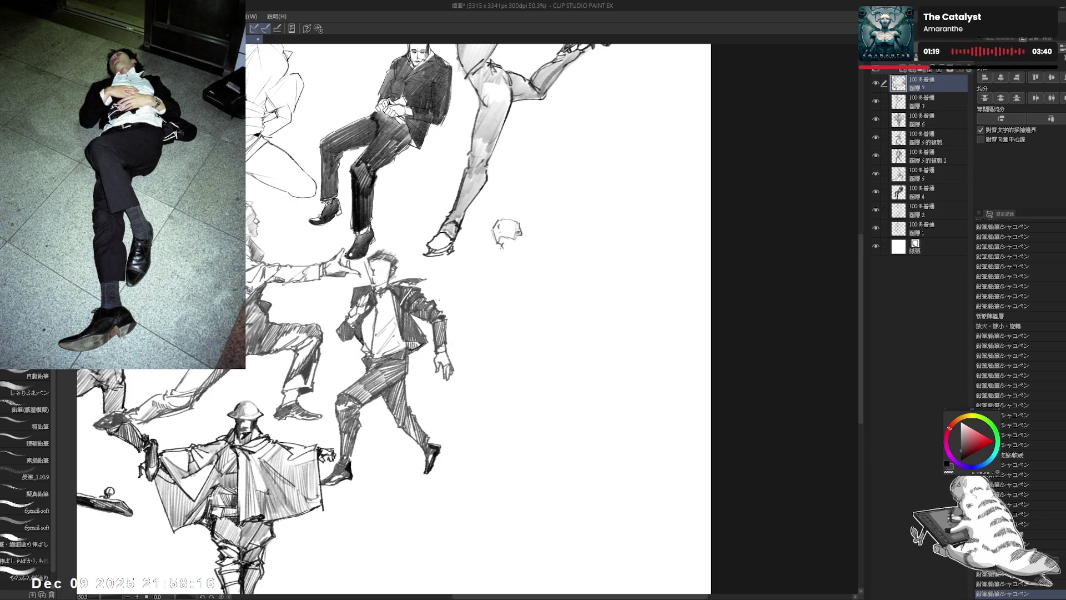
key("ctrl+y")
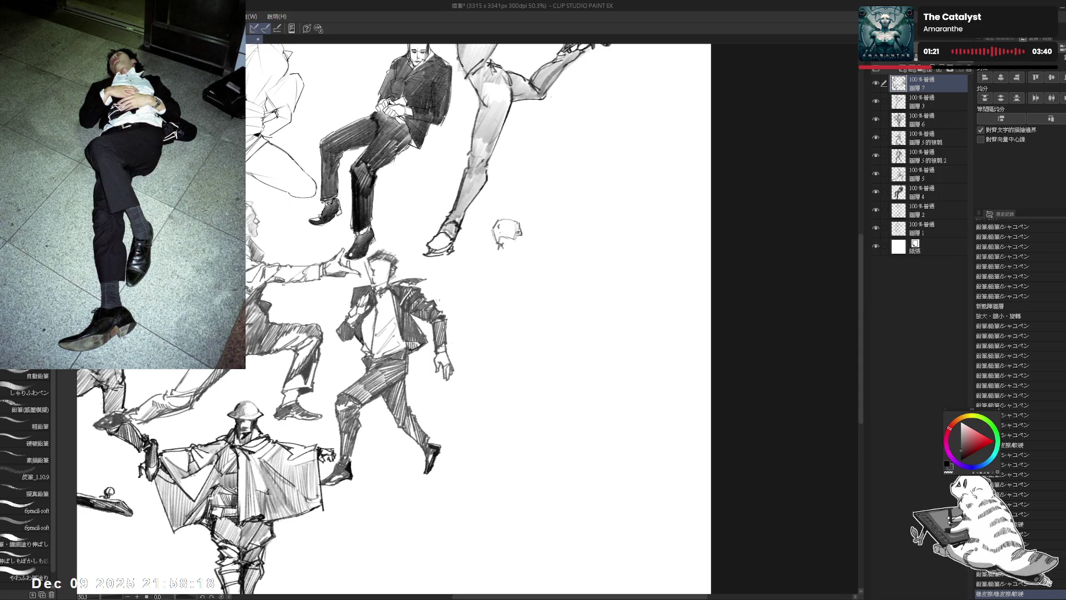
key("ctrl+y")
key("ctrl+y")
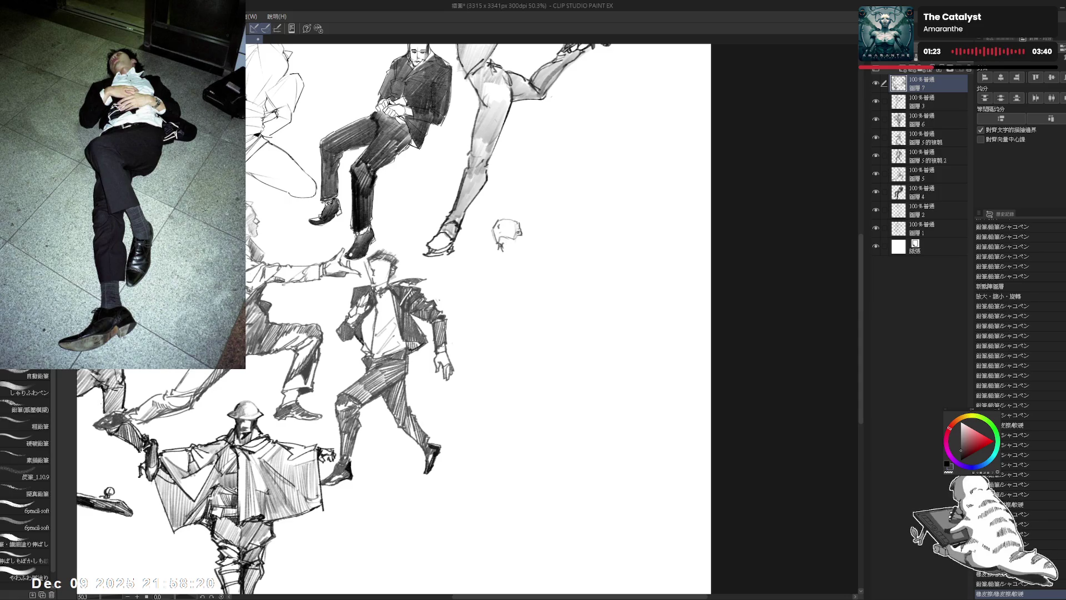
key("ctrl+y")
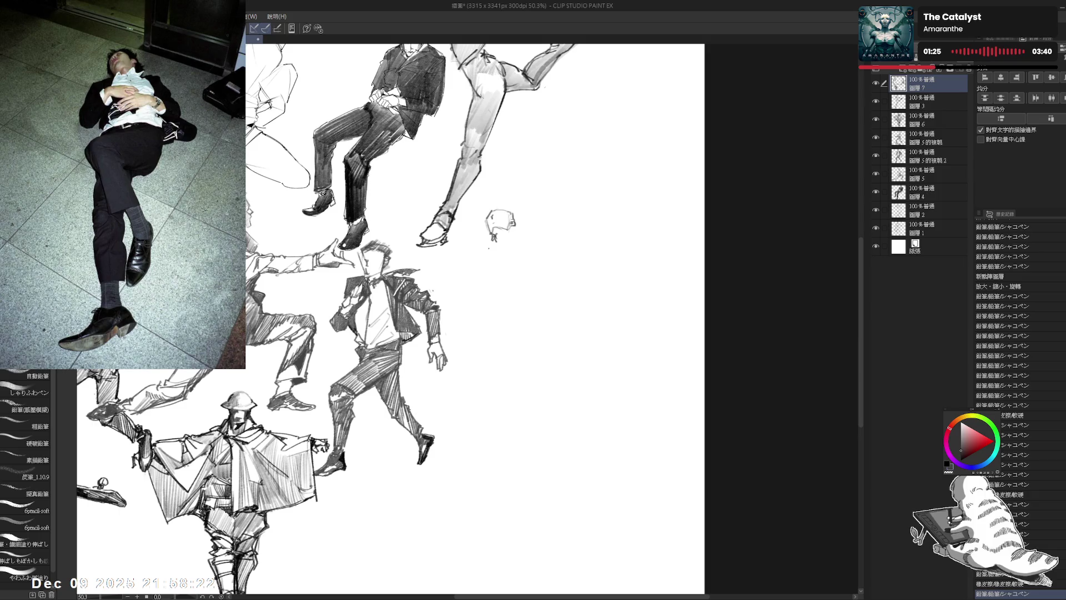
key("ctrl+y")
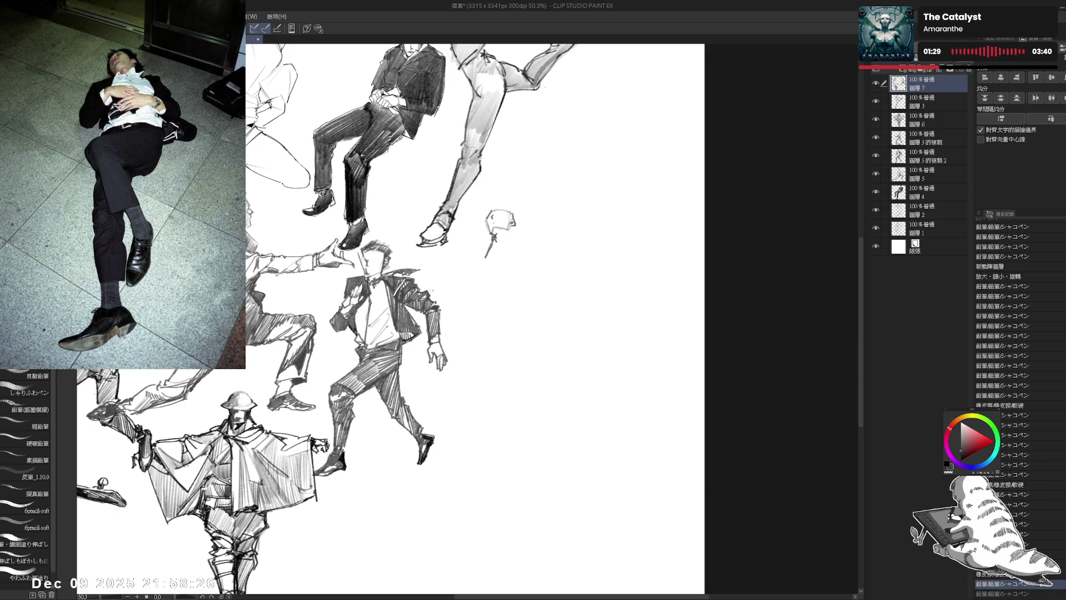
key("ctrl+y")
key("ctrl+y")
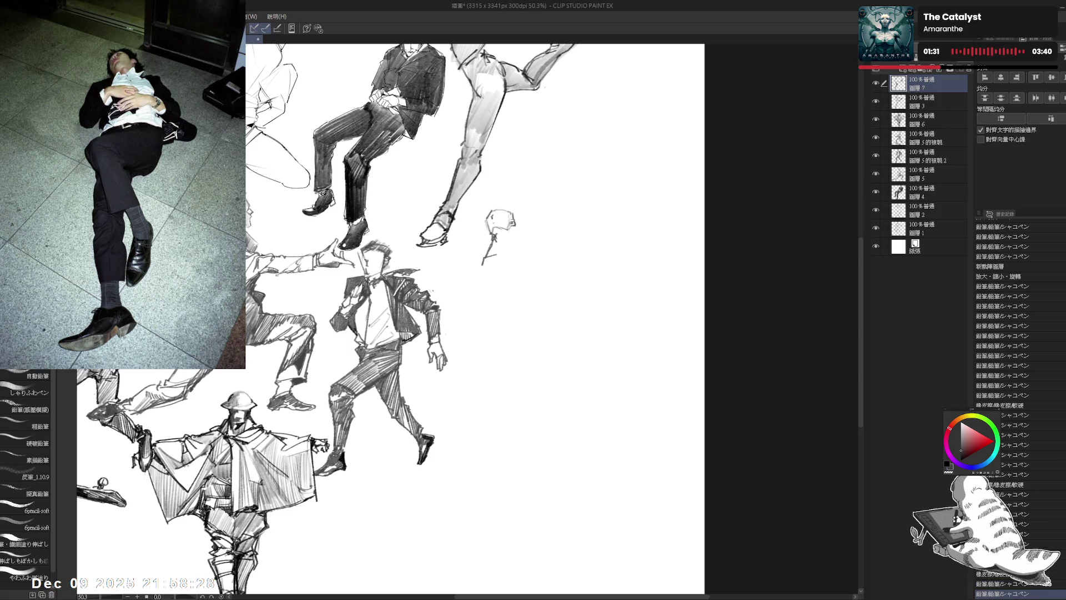
key("ctrl+y")
key("ctrl+y")
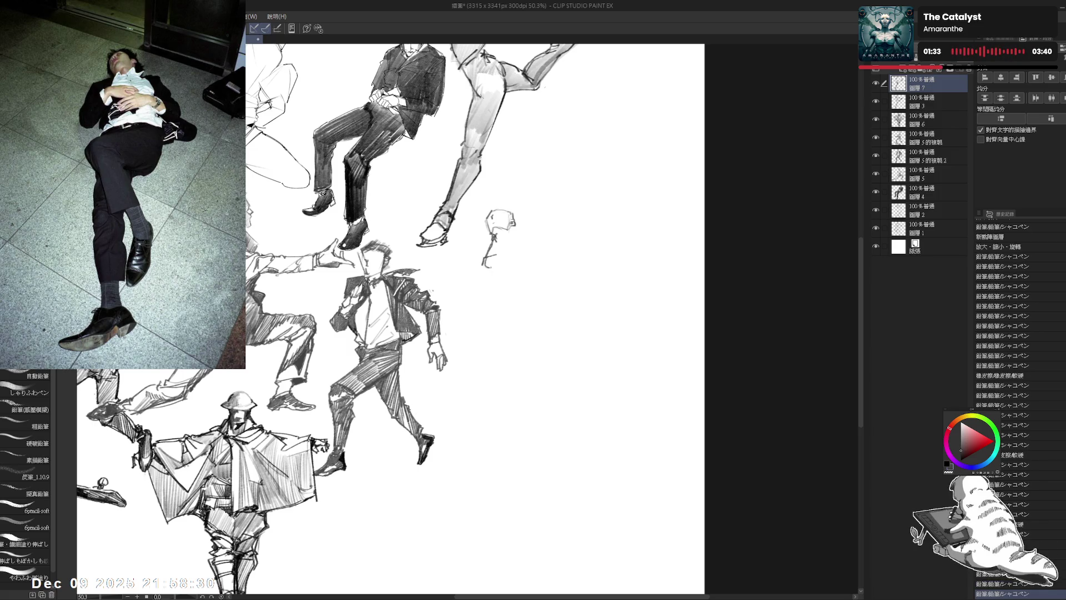
key("ctrl+y")
key("ctrl+y")
key("ctrl+y")
key("ctrl+y")
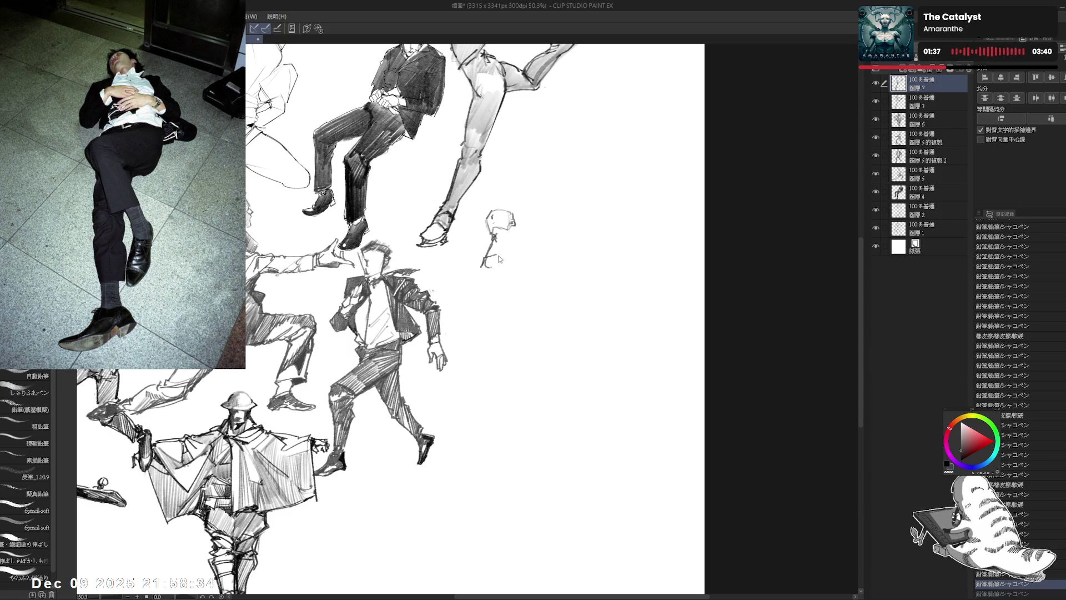
key("ctrl+y")
key("ctrl+y")
key("ctrl+y")
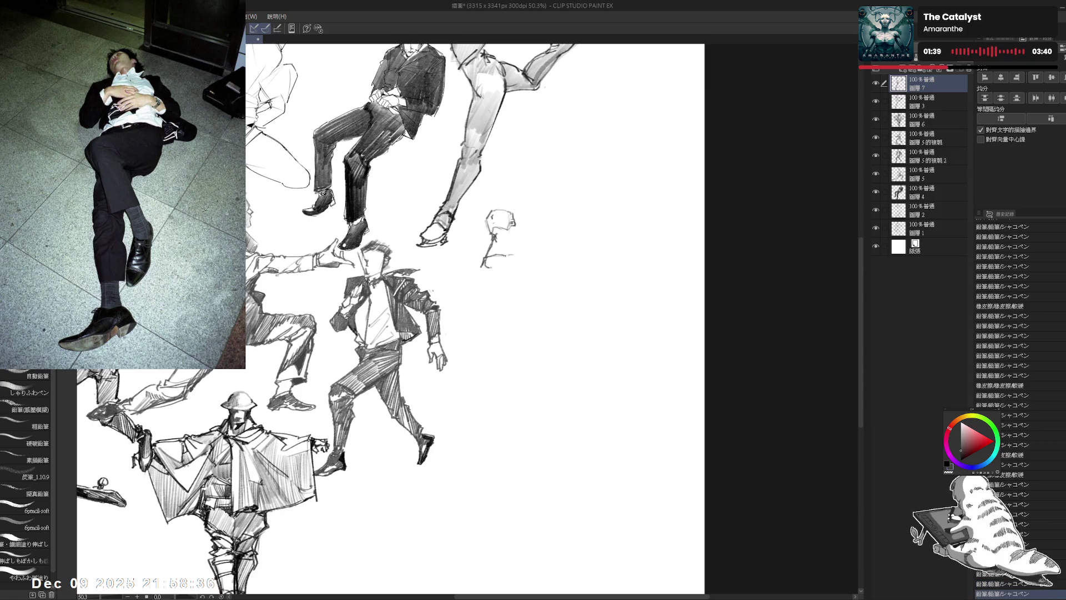
key("ctrl+y")
key("ctrl+y")
key("ctrl+y")
key("ctrl+z")
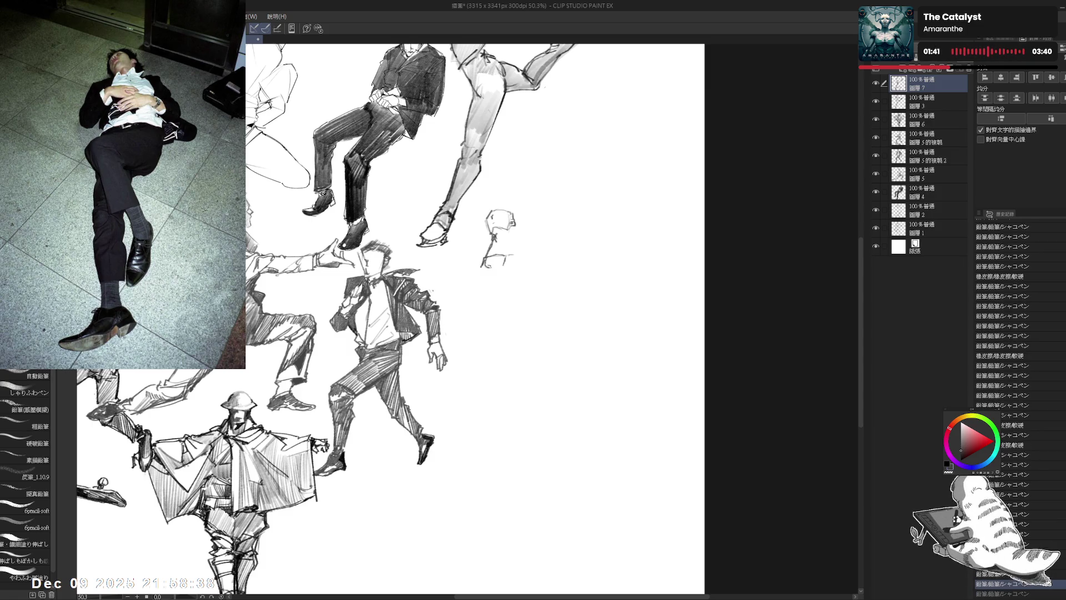